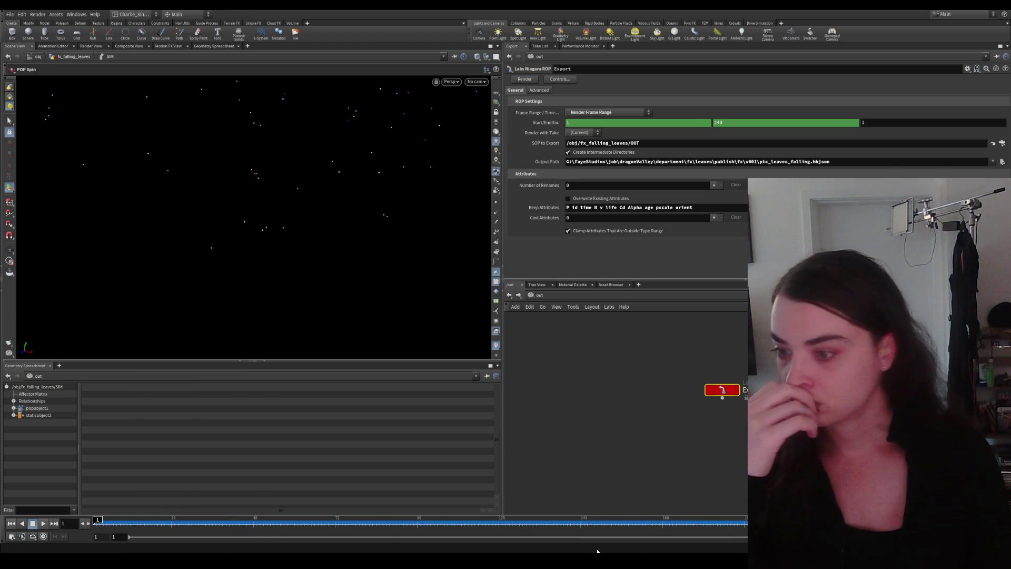
# Step: Switch to the Unreal Engine editor and show the leaves_falling assets folder
pyautogui.hotkey('alt', 'Tab')
pyautogui.click(159, 346)
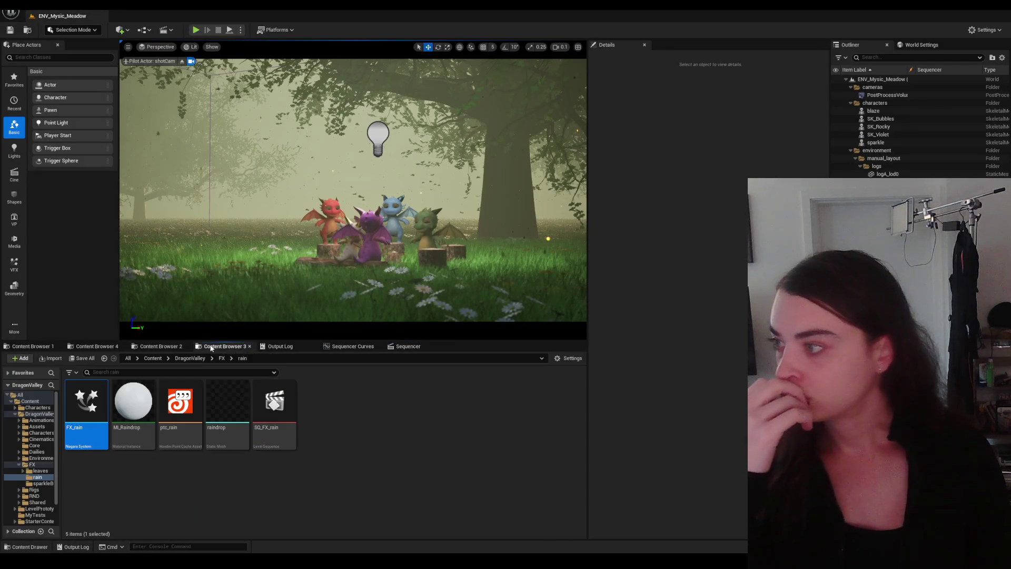
# Step: Inspect the leaf mesh and reimport the ptc_leaves_falling point cache
pyautogui.rightClick(273, 411)
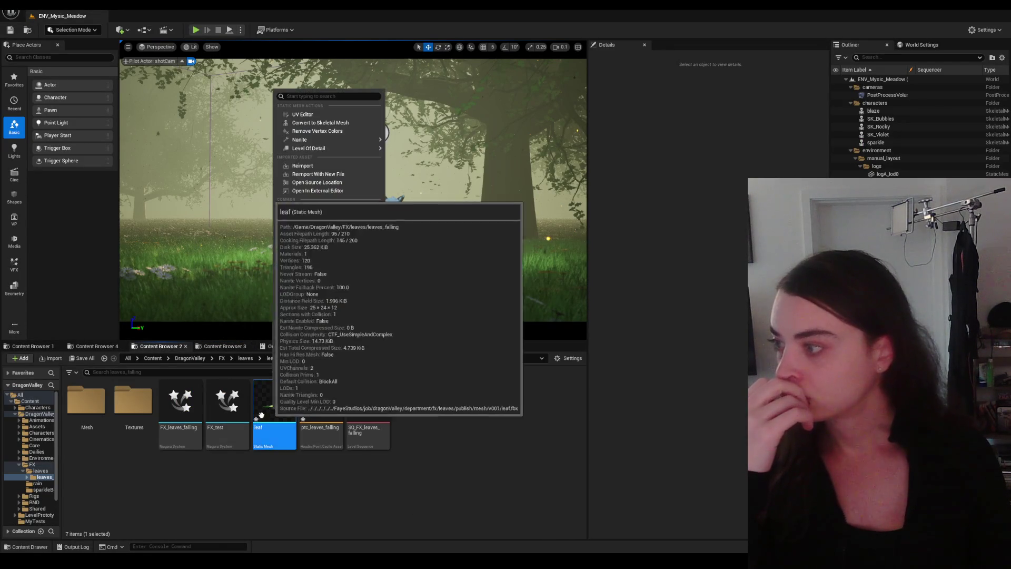
pyautogui.press('Escape')
pyautogui.rightClick(320, 410)
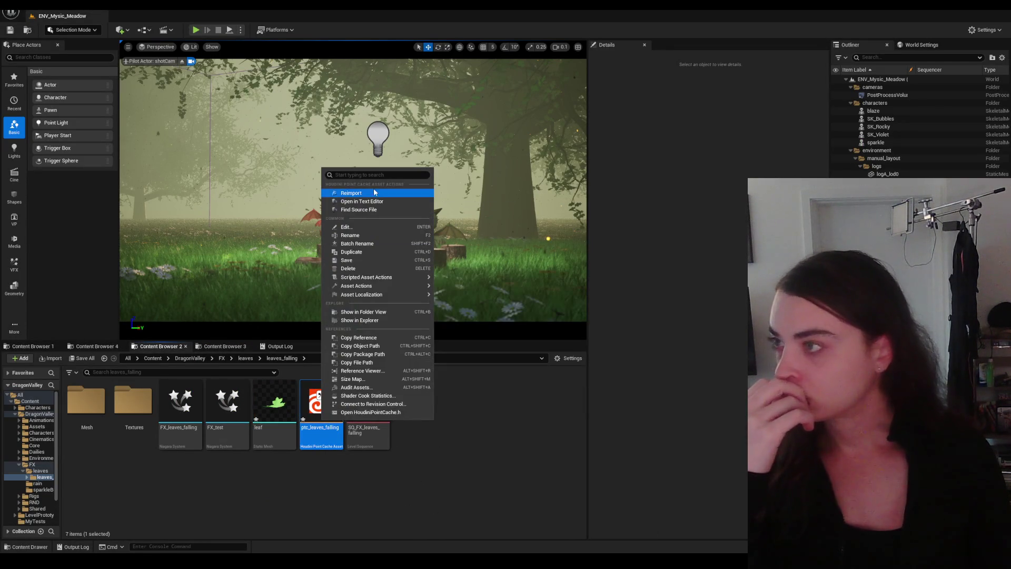
pyautogui.press('Escape')
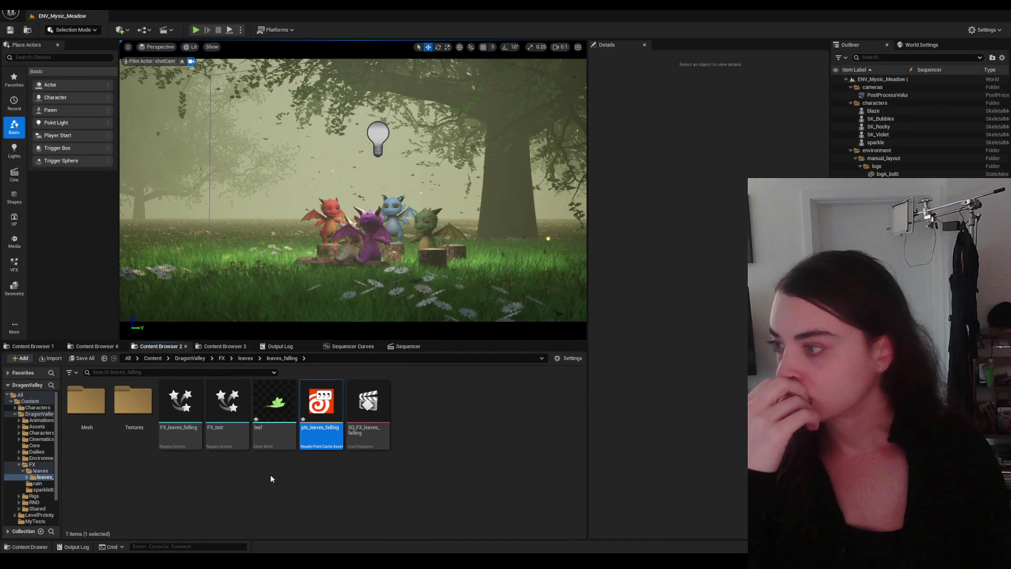
# Step: Delete the unused FX_test Niagara system and bring up the sequencer timeline
pyautogui.click(227, 405)
pyautogui.press('Delete')
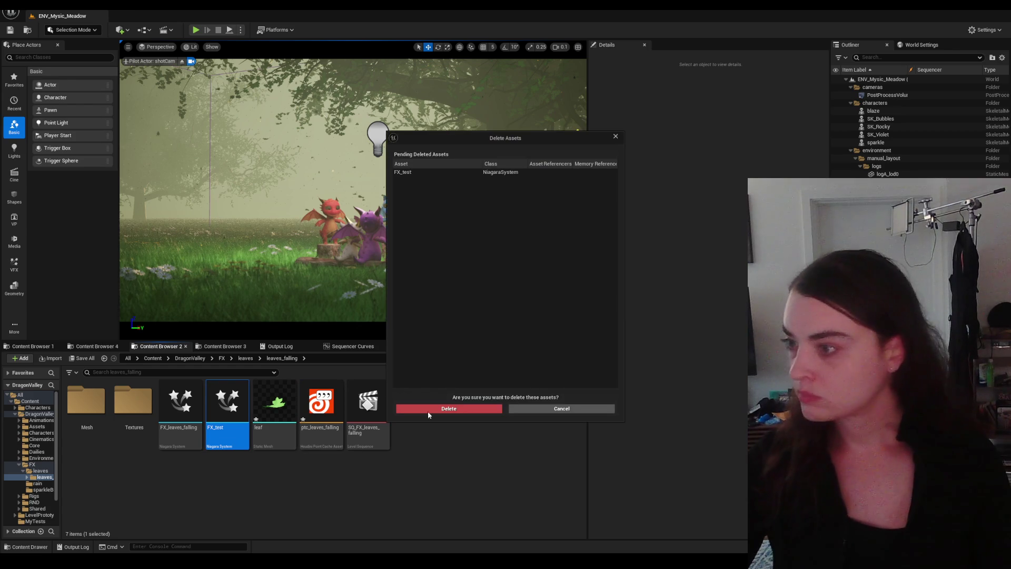
pyautogui.click(439, 410)
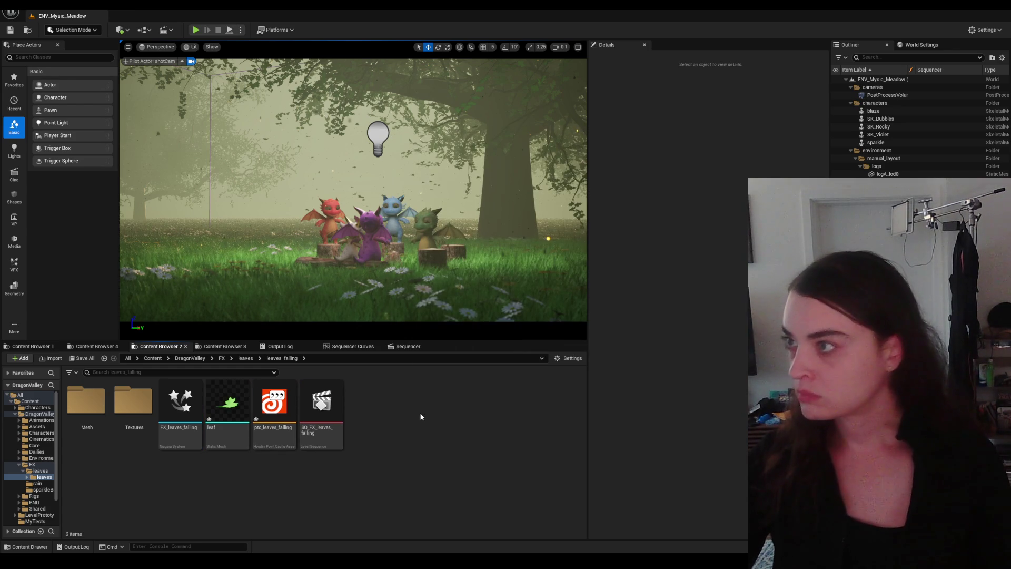
pyautogui.click(404, 346)
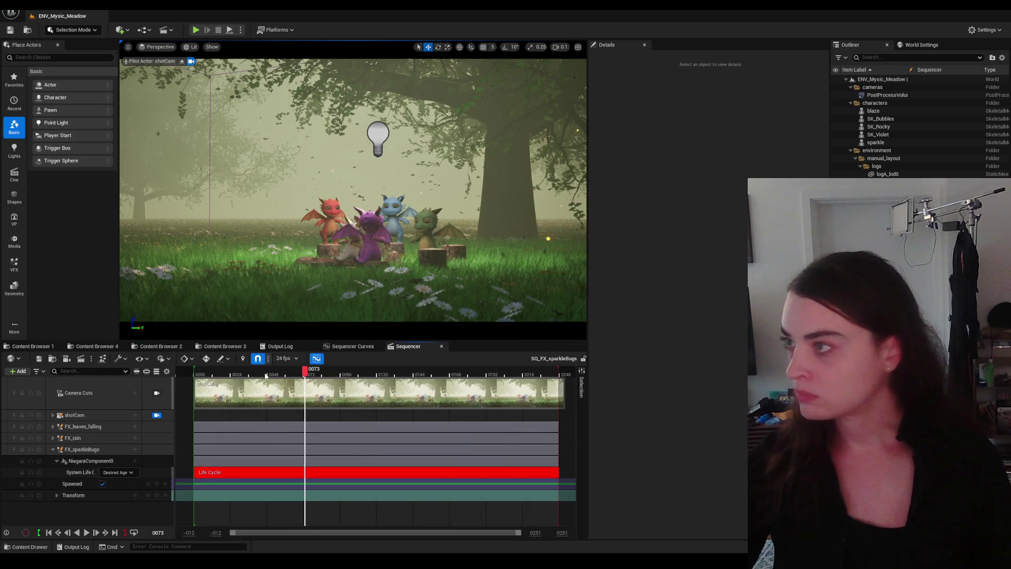
# Step: Rewind to frame 0041, play the sequence to 0152, then bring Houdini forward
pyautogui.click(279, 376)
pyautogui.moveTo(280, 376); pyautogui.dragTo(257, 375)
pyautogui.click(95, 532)
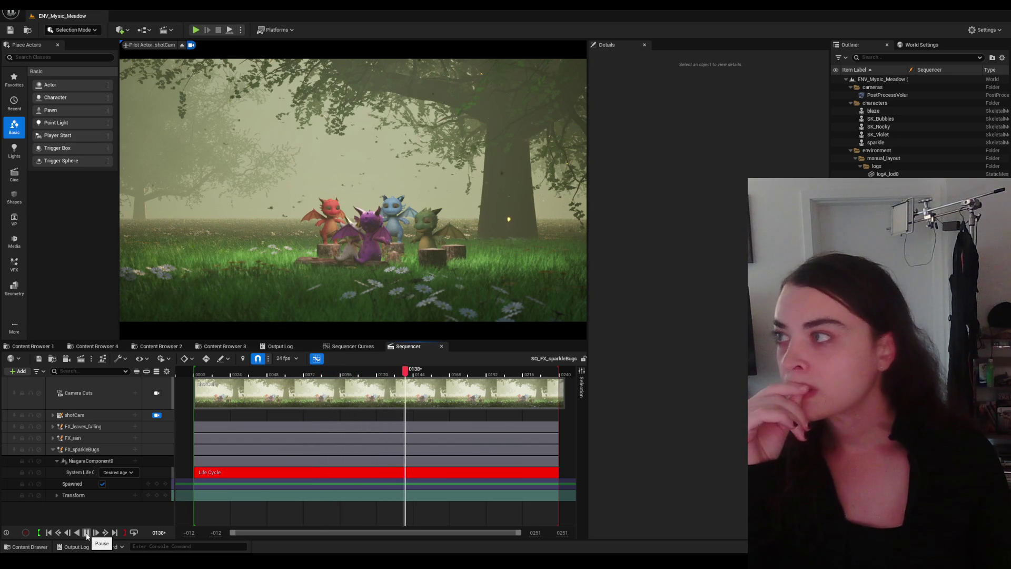
pyautogui.click(87, 534)
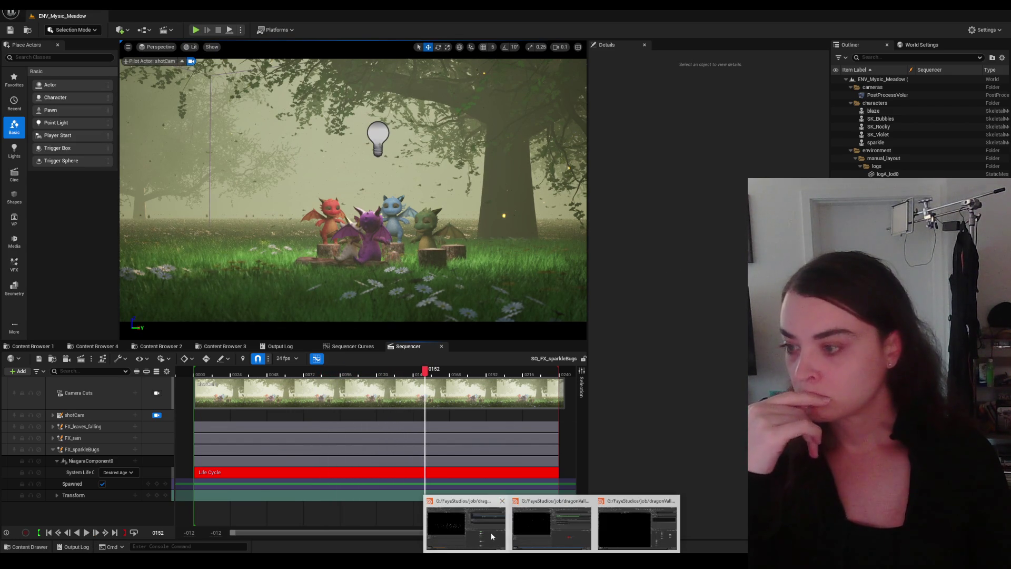
pyautogui.click(553, 521)
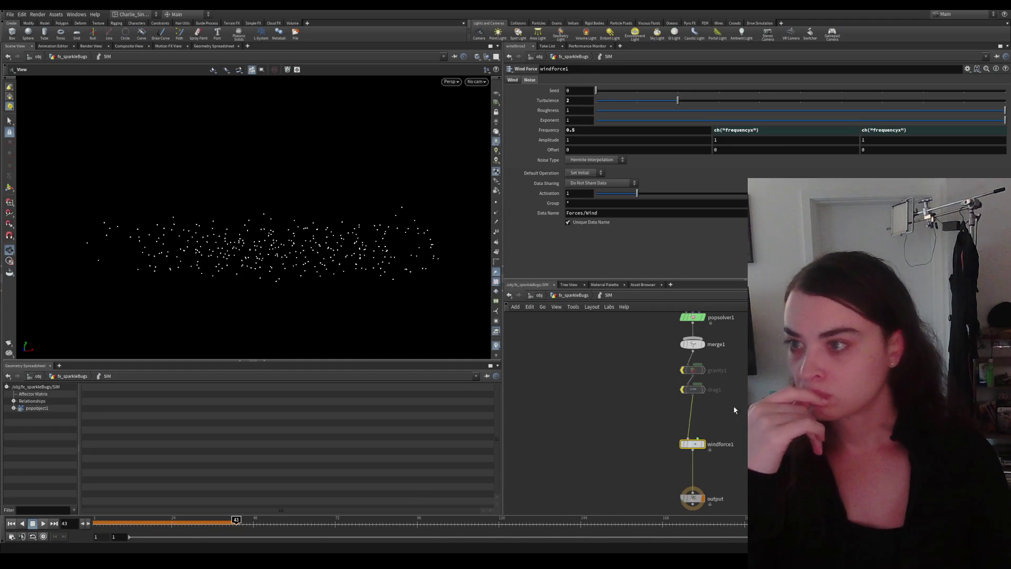
# Step: In the falling-leaves file, dive into fx_falling_leaves/SIM and select windforce2's wind settings
pyautogui.click(565, 551)
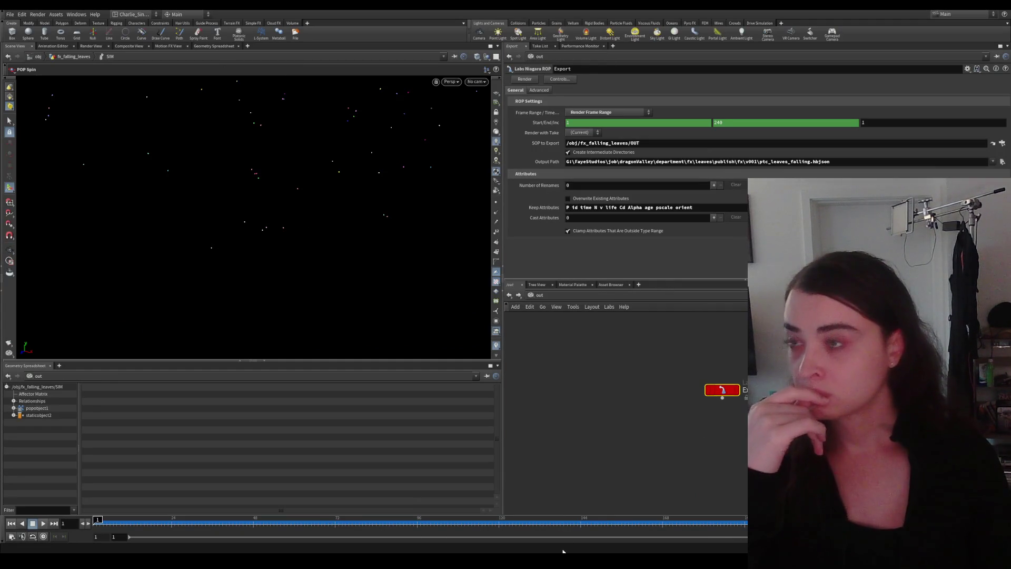
pyautogui.click(541, 294)
pyautogui.click(573, 328)
pyautogui.doubleClick(647, 415)
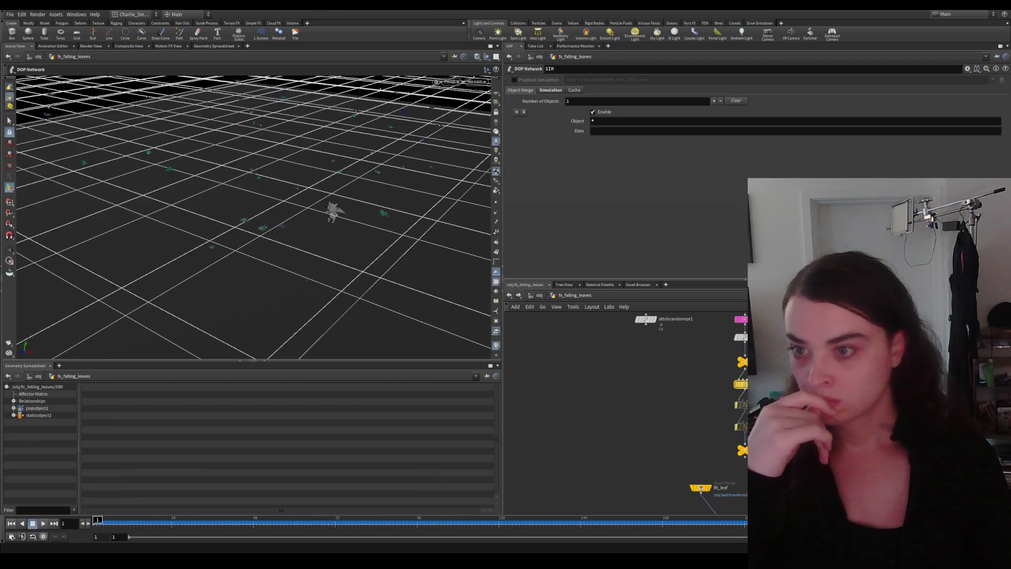
pyautogui.doubleClick(647, 320)
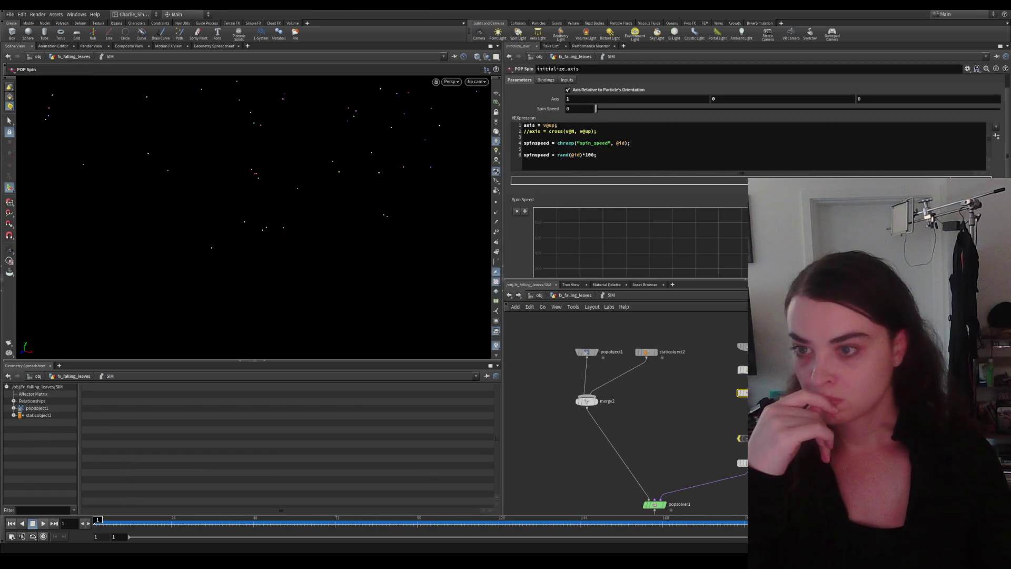
pyautogui.moveTo(601, 546); pyautogui.dragTo(659, 435, button='middle')
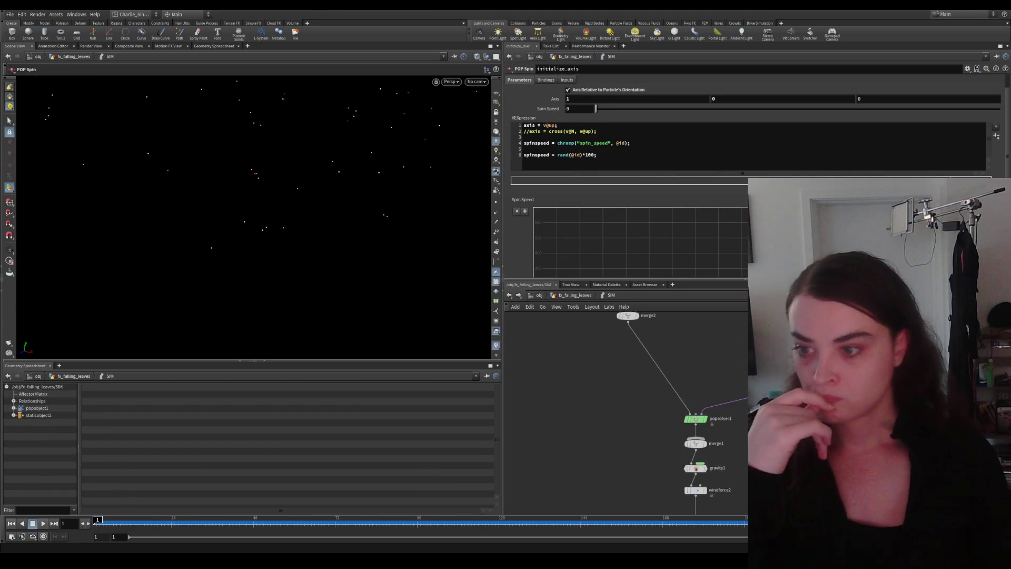
pyautogui.click(718, 437)
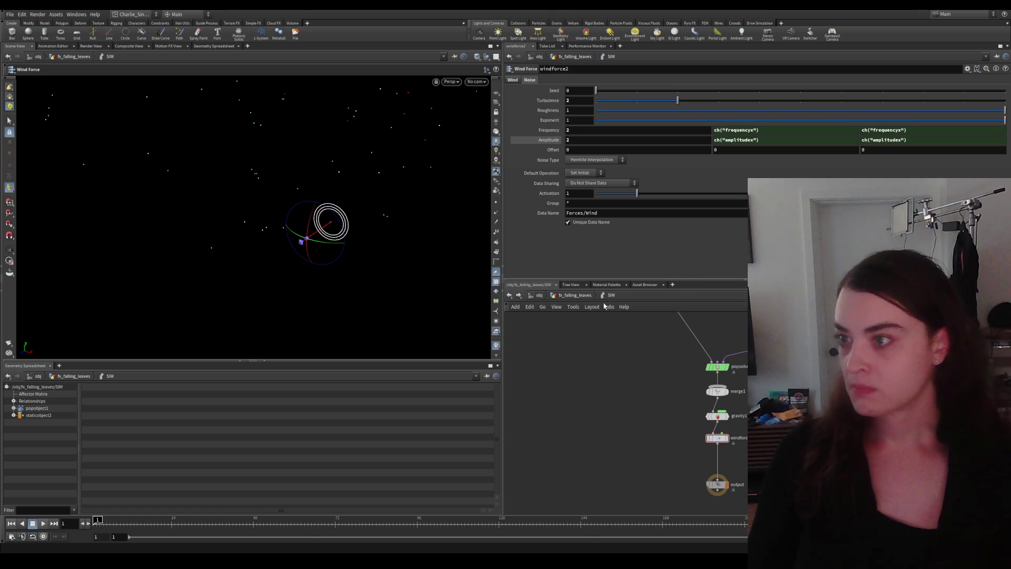
# Step: Switch from the SIM network to the out network holding the export ROP
pyautogui.click(540, 297)
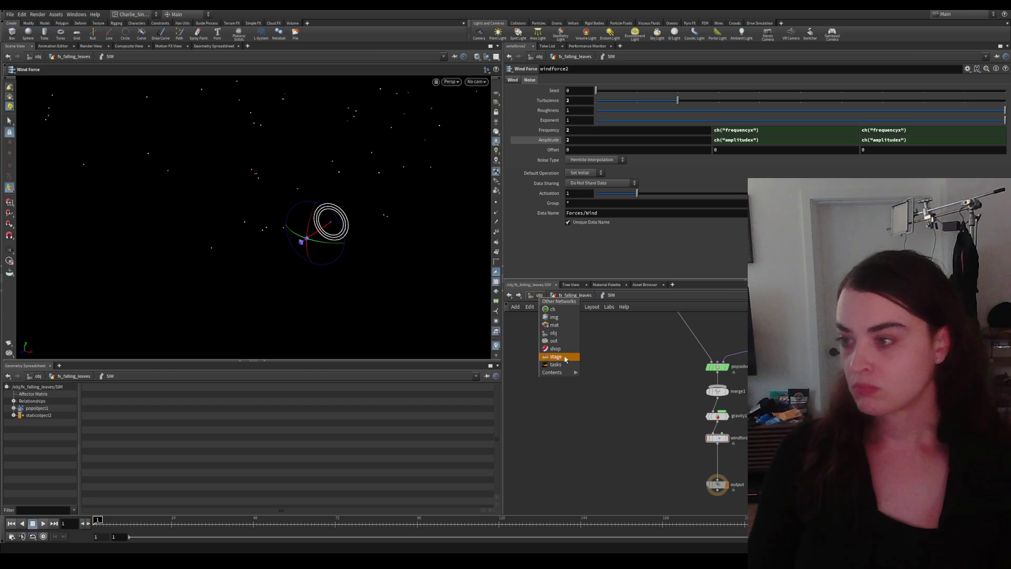
pyautogui.click(556, 340)
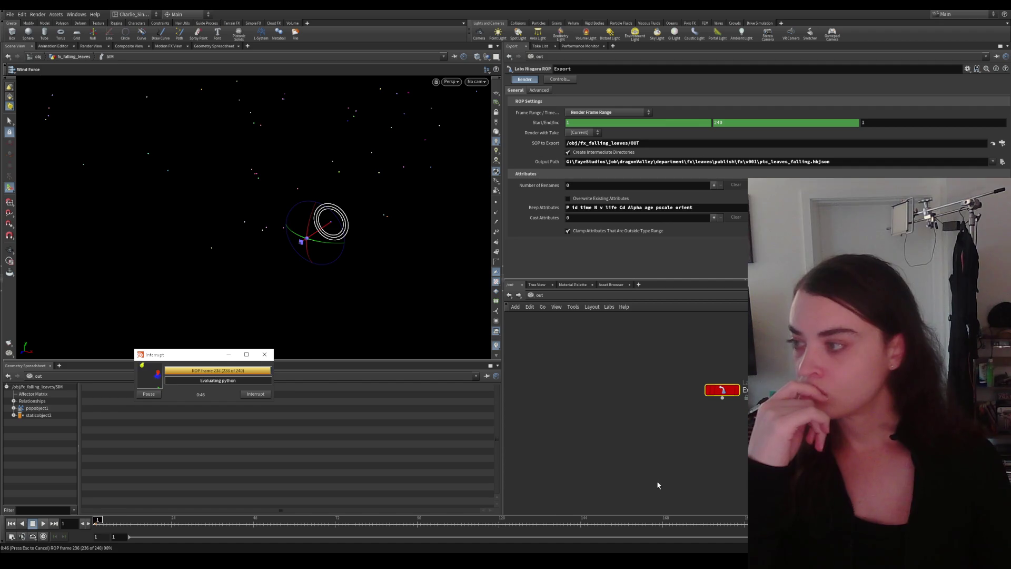
# Step: After the Niagara ROP export completes, bring the Unreal Engine editor forward
pyautogui.click(601, 525)
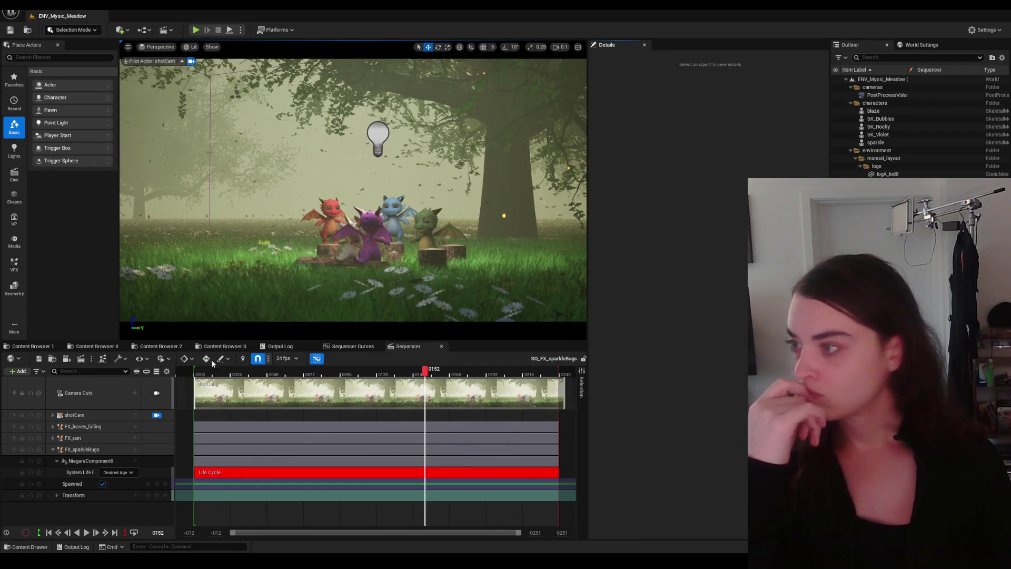
# Step: Reimport the freshly exported ptc_leaves_falling cache in the leaves_falling folder
pyautogui.click(159, 346)
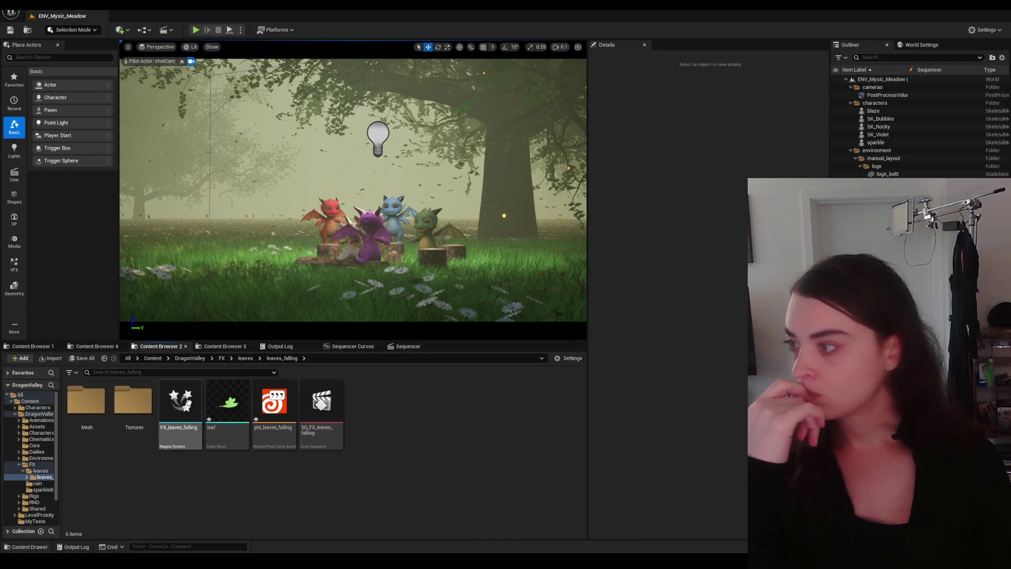
pyautogui.rightClick(274, 403)
pyautogui.click(309, 177)
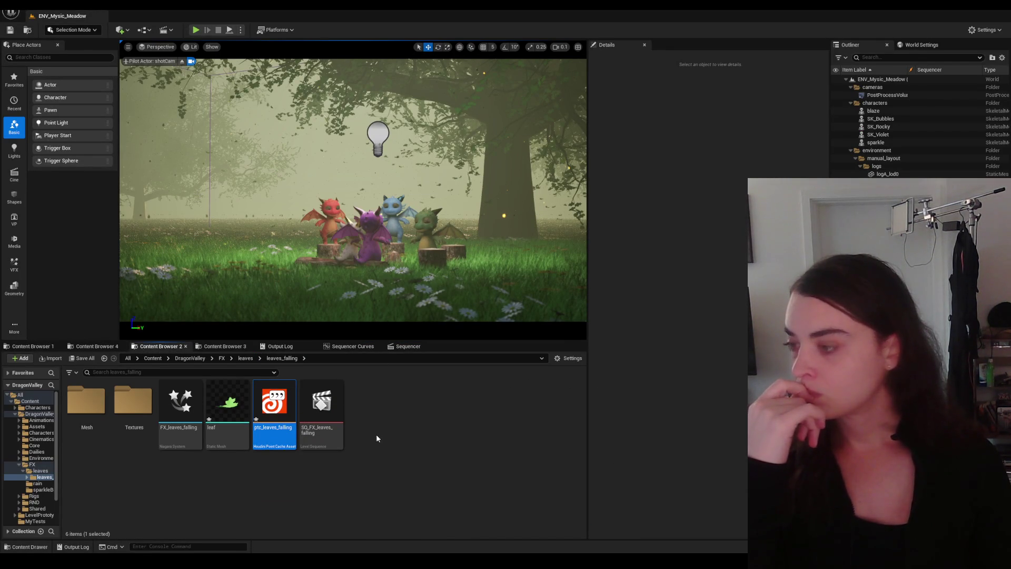
# Step: Play the sequence from the start to review the leaves, then return to Houdini
pyautogui.click(408, 346)
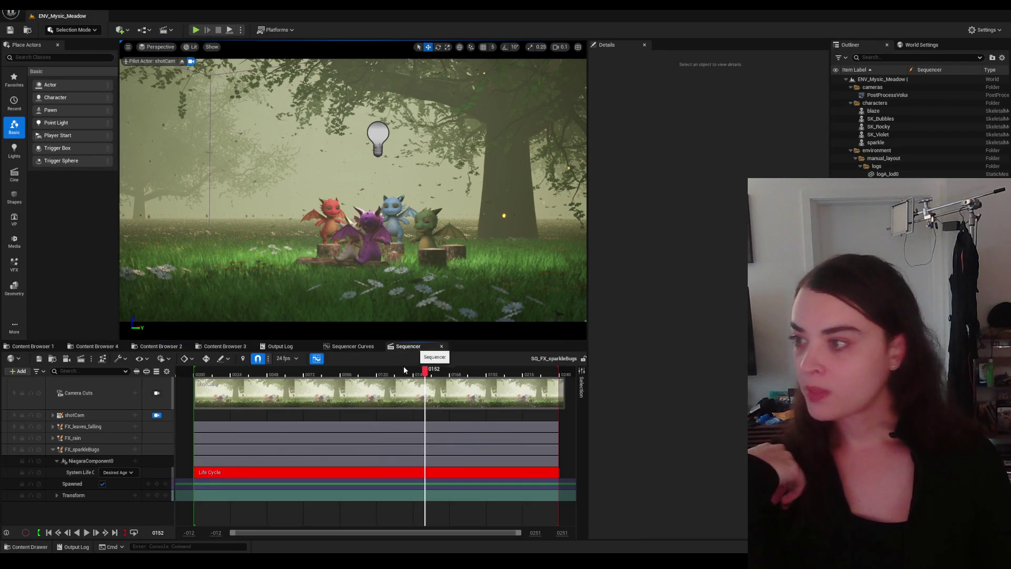
pyautogui.click(57, 533)
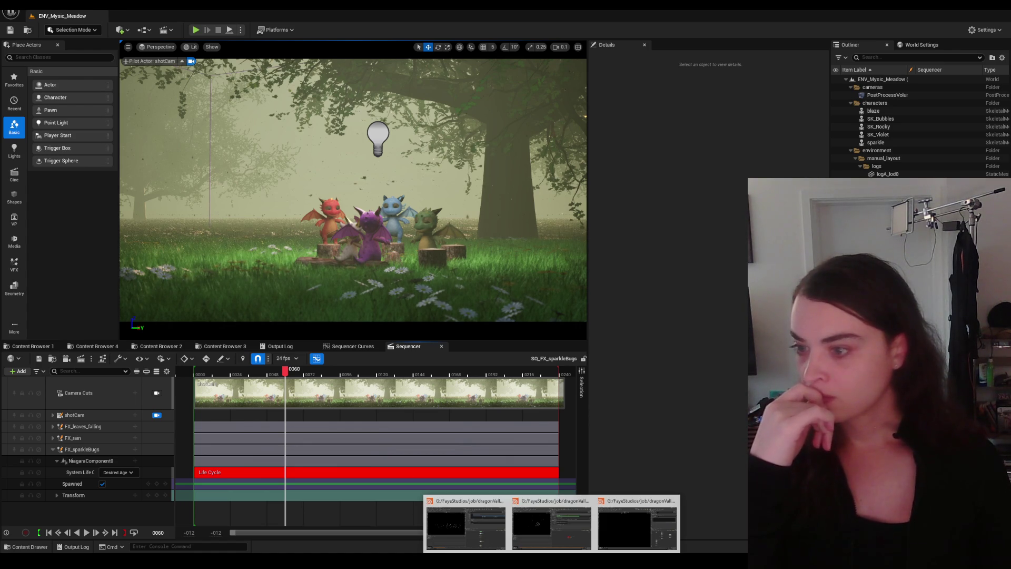
pyautogui.click(551, 526)
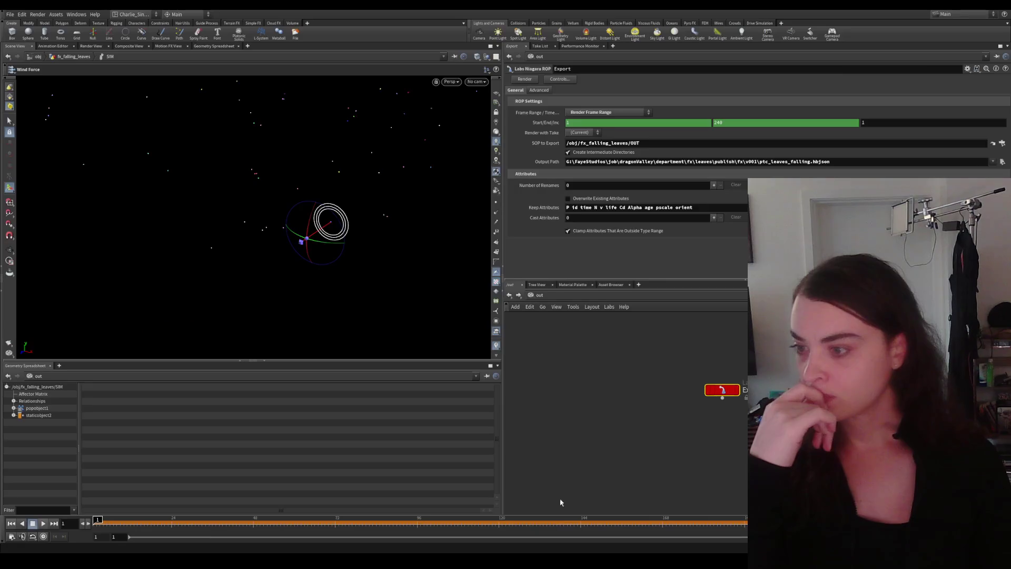
# Step: Return to windforce2 in SIM, play the simulation, then go up to fx_falling_leaves
pyautogui.click(556, 307)
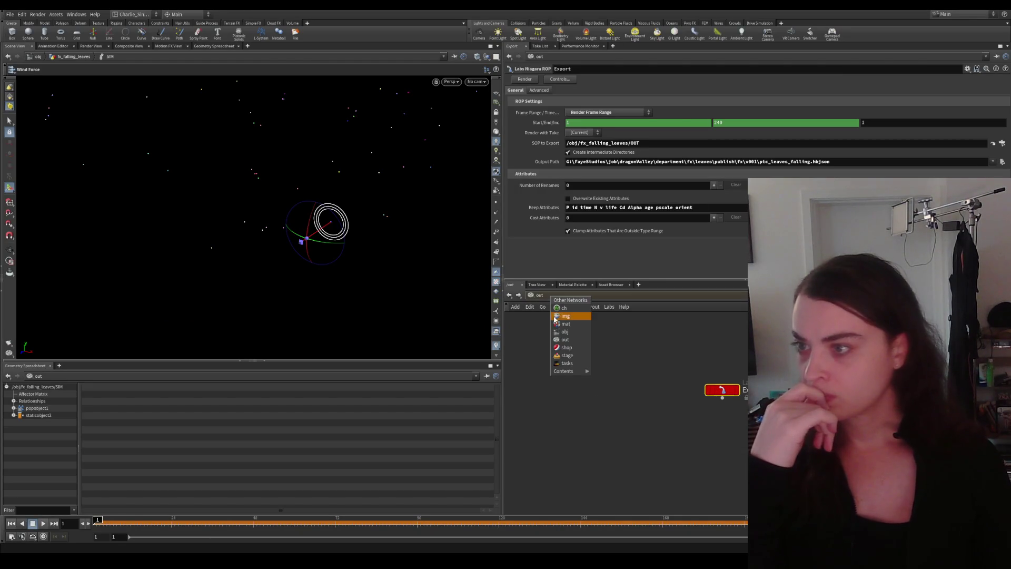
pyautogui.click(587, 327)
pyautogui.click(509, 295)
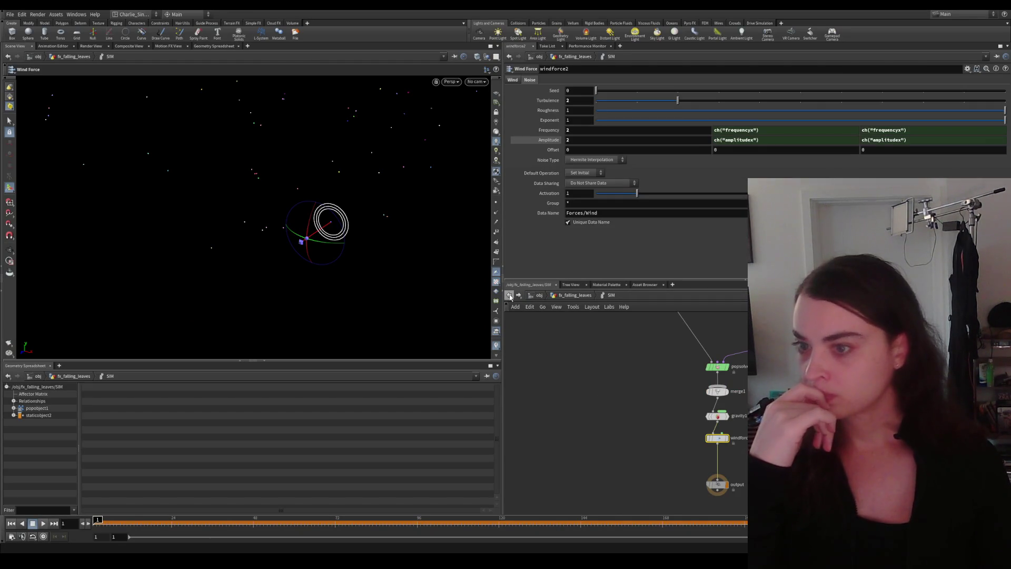
pyautogui.moveTo(660, 431); pyautogui.dragTo(652, 435, button='middle')
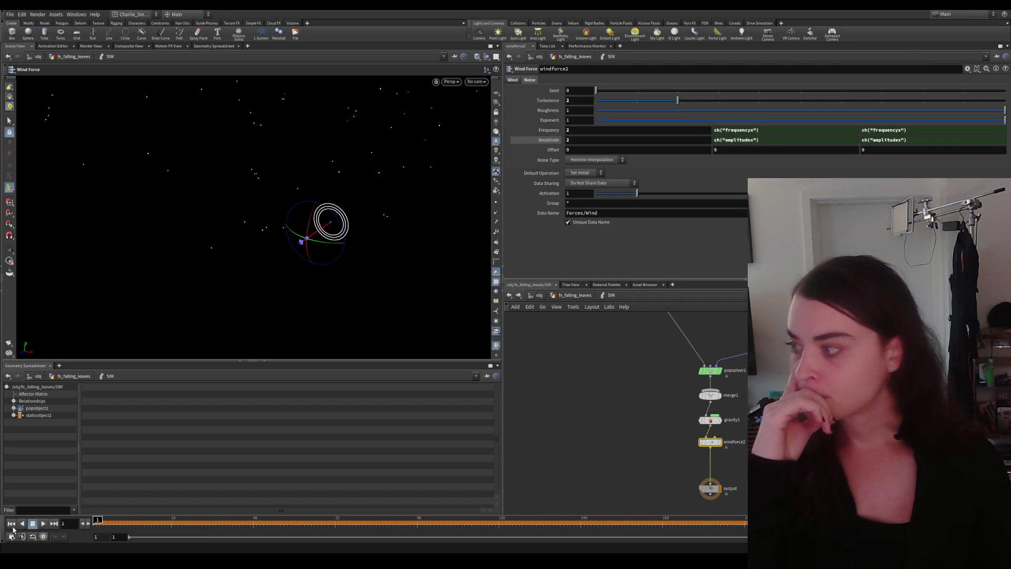
pyautogui.press('Up')
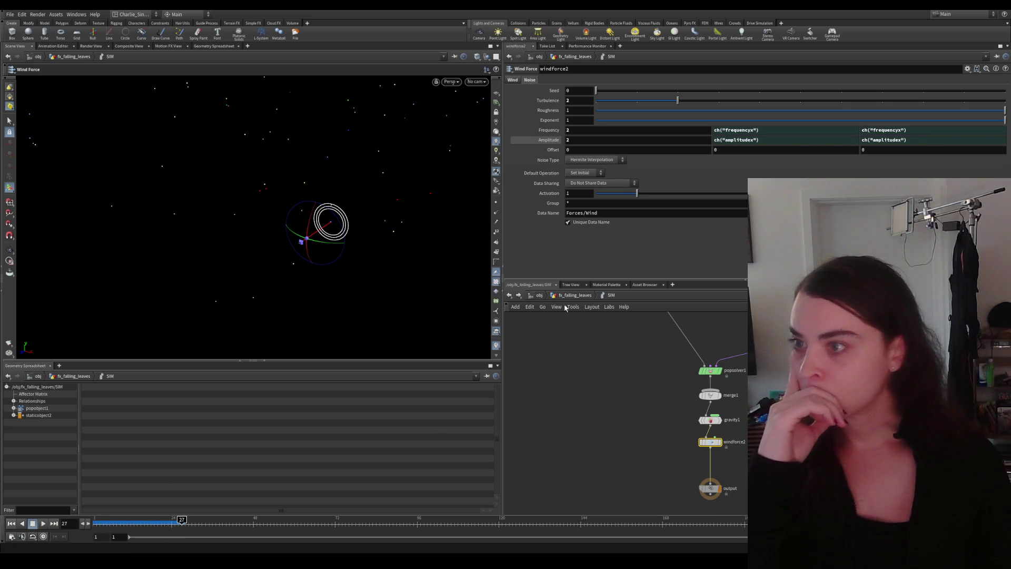
pyautogui.press('u')
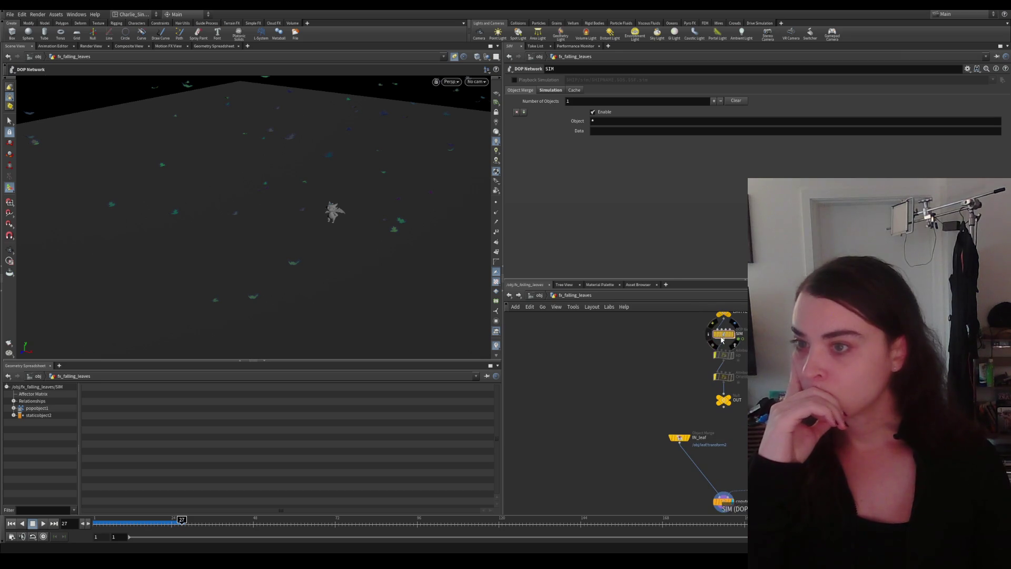
# Step: Dive back into SIM and play the leaf simulation briefly
pyautogui.doubleClick(660, 371)
pyautogui.moveTo(695, 426); pyautogui.dragTo(709, 407, button='middle')
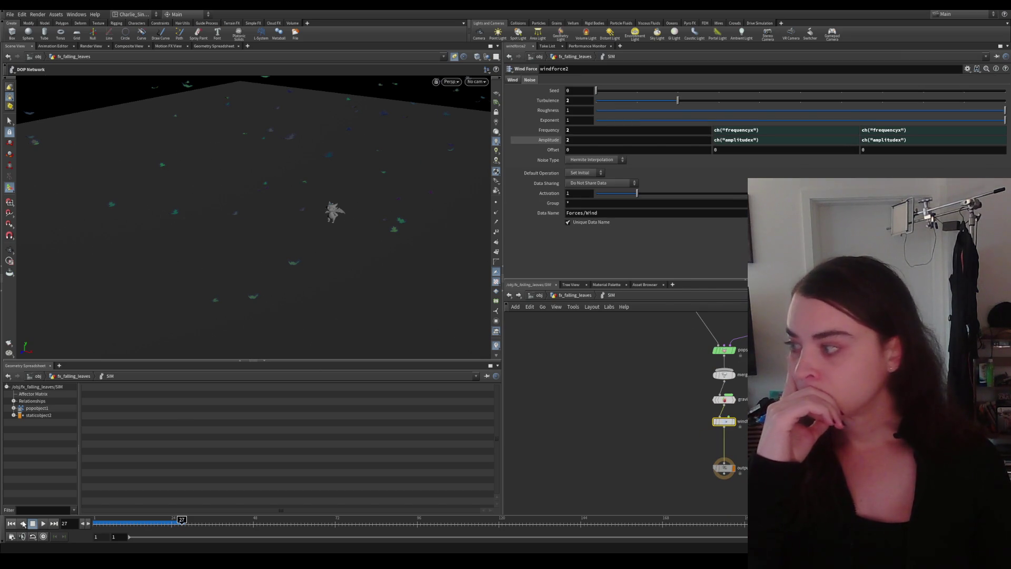
pyautogui.click(44, 524)
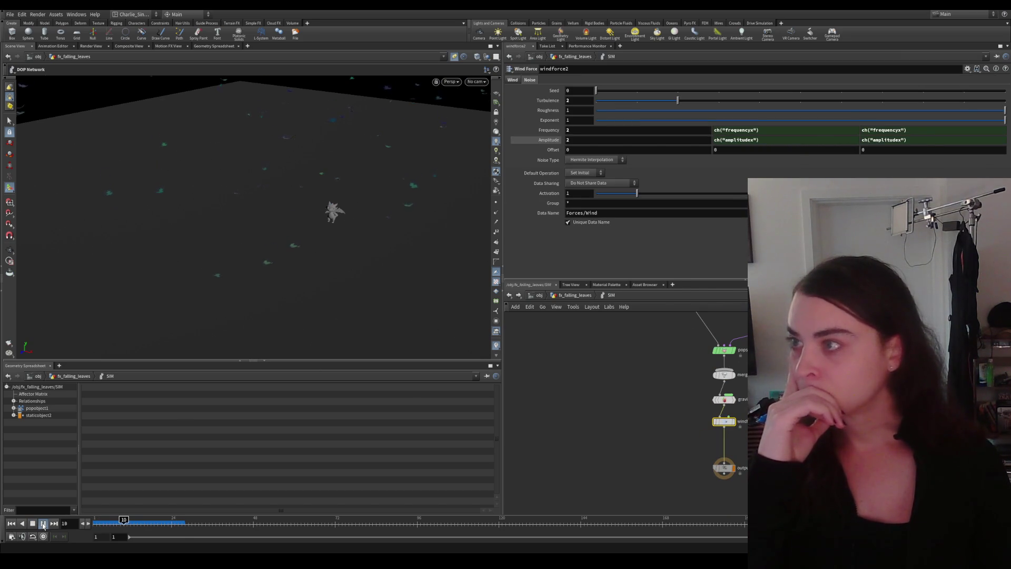
pyautogui.click(44, 524)
# Step: Toggle gravity1 bypass off again, bypass windforce2, and replay the sim without wind
pyautogui.click(717, 400)
pyautogui.click(718, 400)
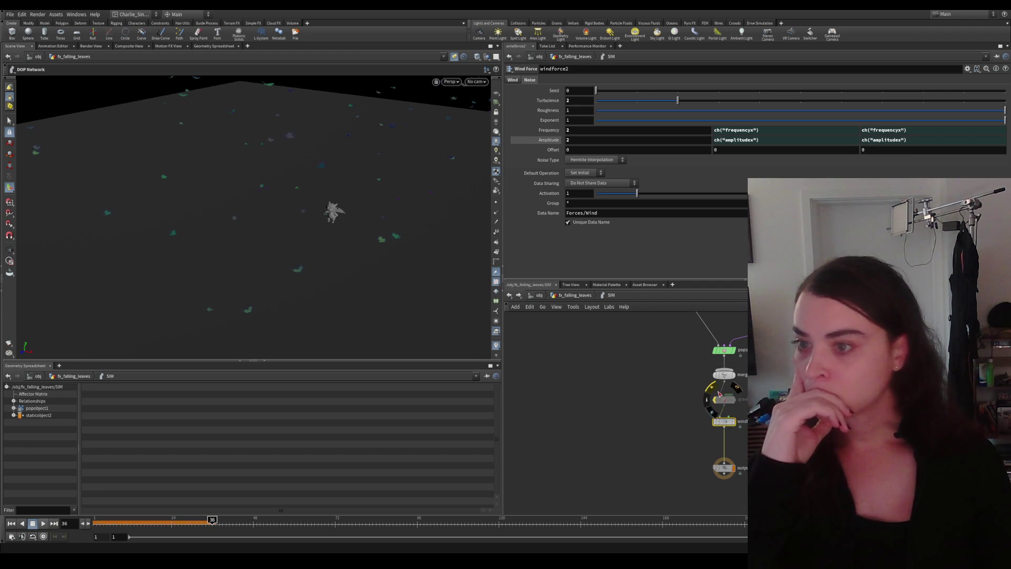
pyautogui.click(717, 422)
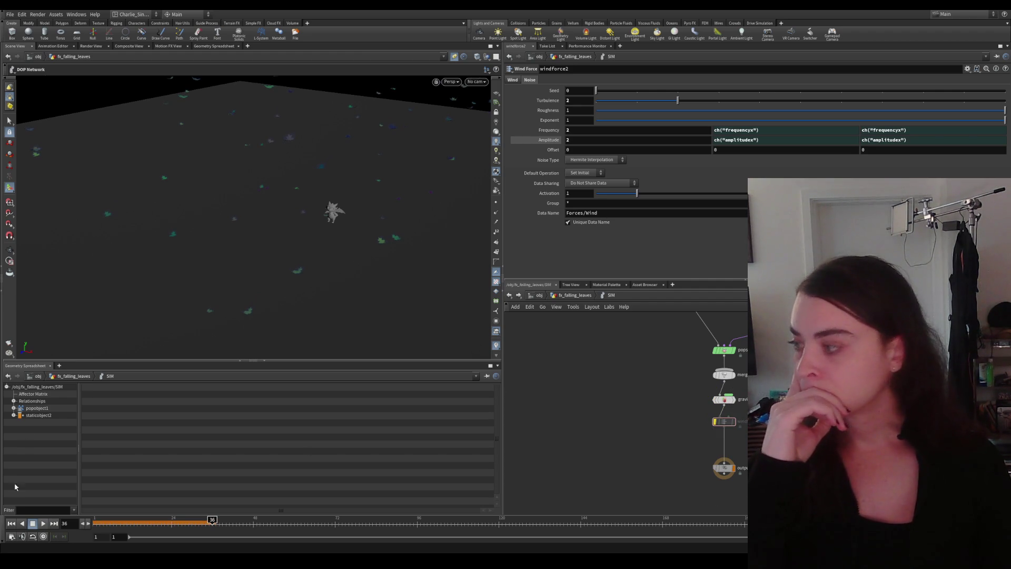
pyautogui.click(43, 523)
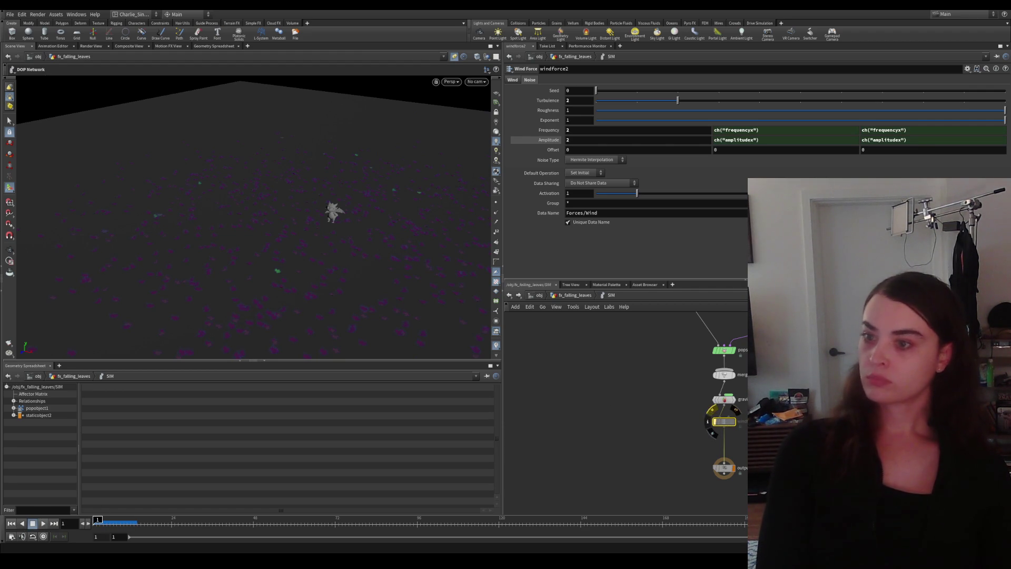
# Step: Revert the wind noise Turbulence to its default of 1 and replay the simulation
pyautogui.click(583, 130)
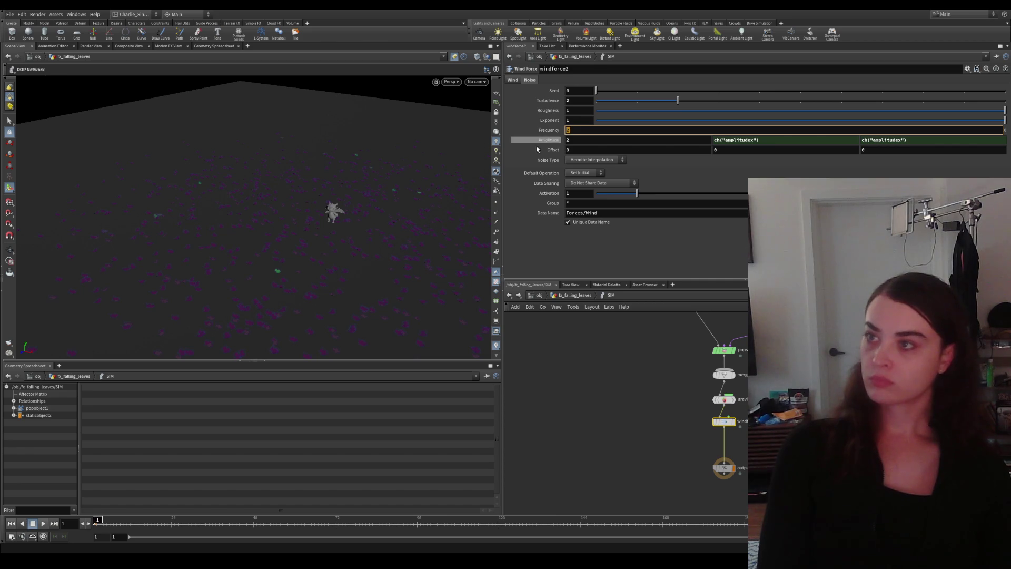
pyautogui.rightClick(549, 100)
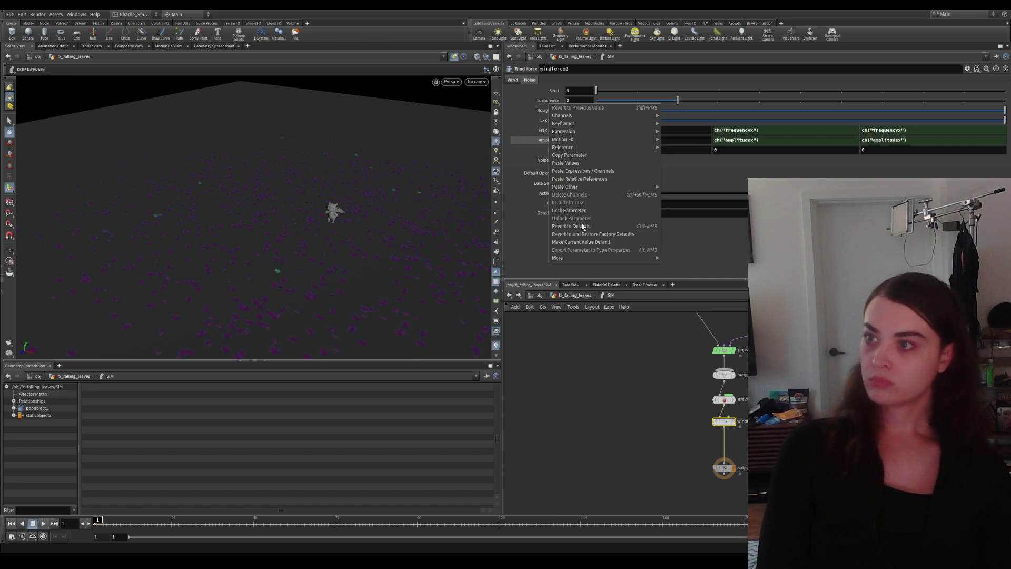
pyautogui.click(585, 266)
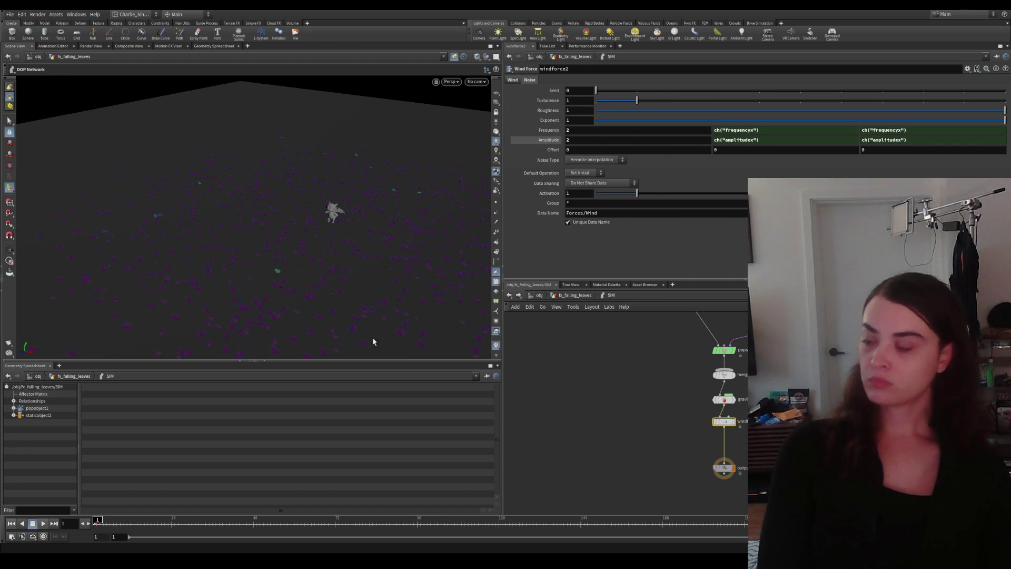
pyautogui.click(33, 523)
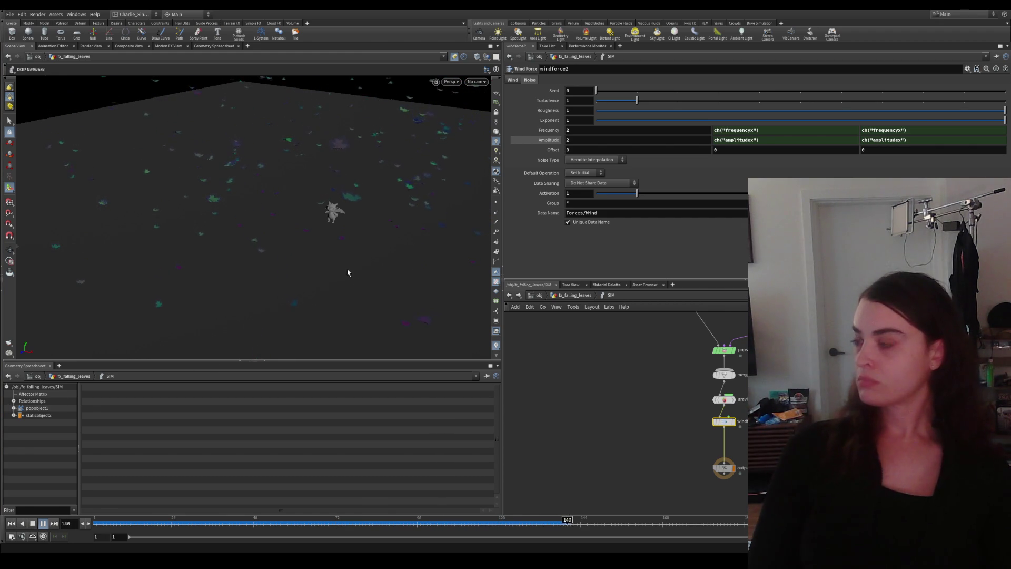
# Step: Tumble the viewport to inspect the falling leaves during playback
pyautogui.press('Escape')
pyautogui.moveTo(225, 198); pyautogui.dragTo(286, 173)
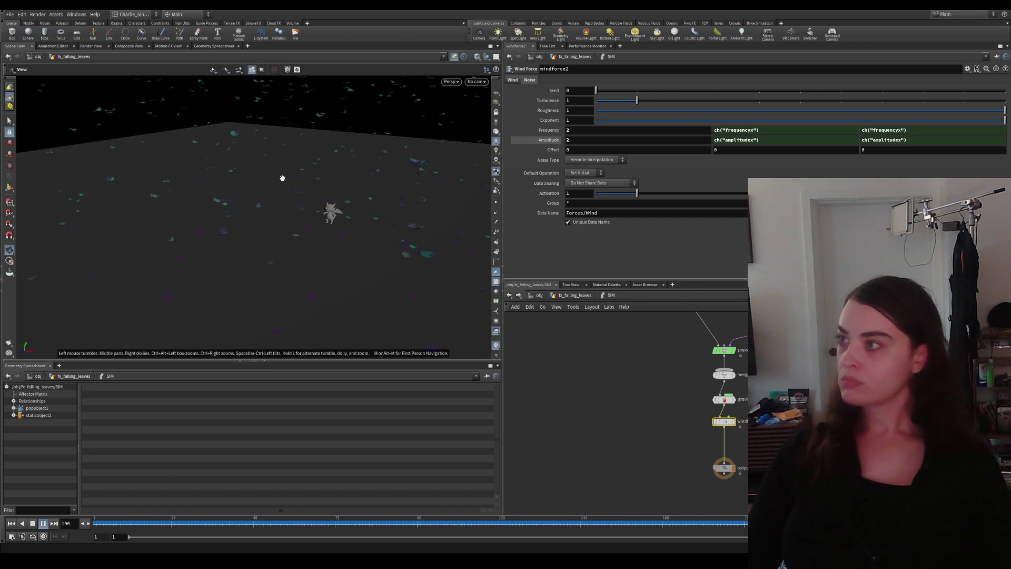
pyautogui.press('Escape')
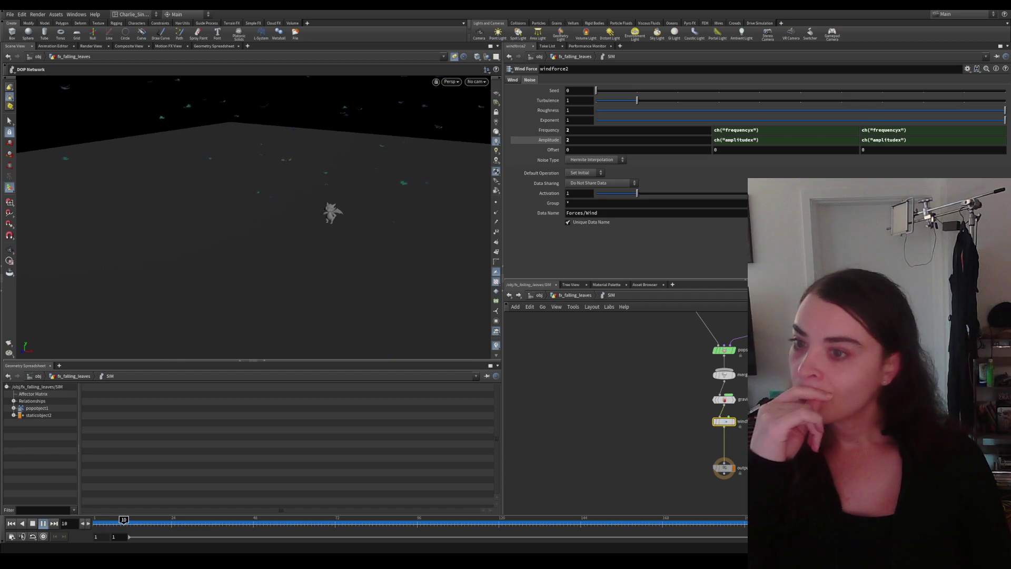
# Step: Set popcollisionbehavior1's collision Response to Stick, with hits coloured red
pyautogui.moveTo(632, 411); pyautogui.dragTo(553, 458)
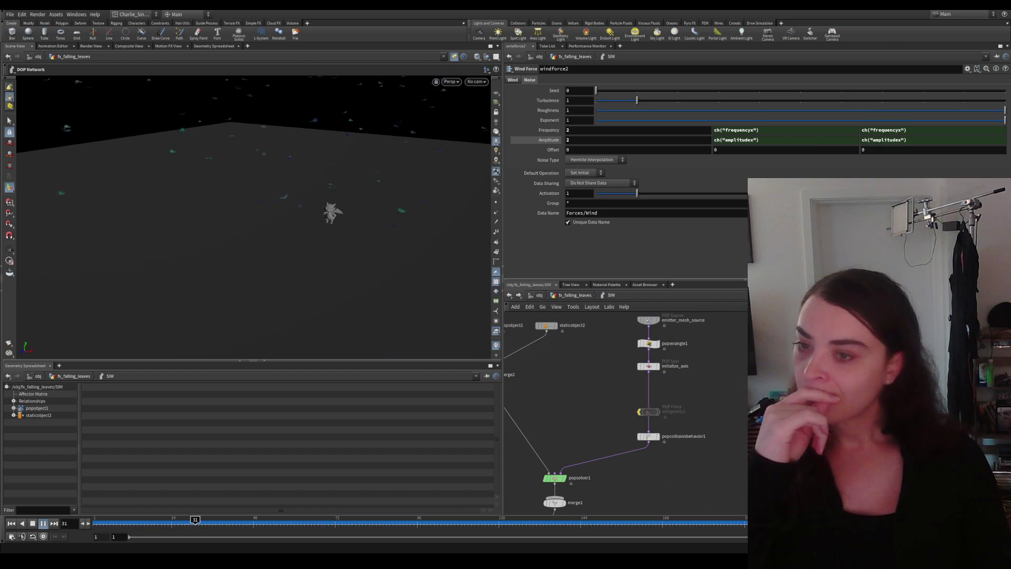
pyautogui.moveTo(616, 395); pyautogui.dragTo(616, 419)
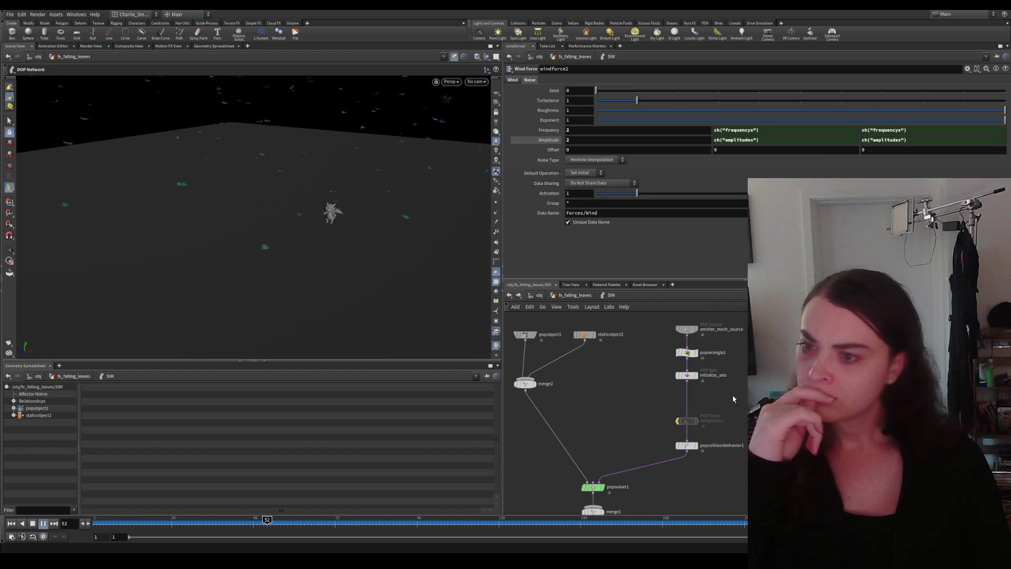
pyautogui.scroll(1, 628, 420)
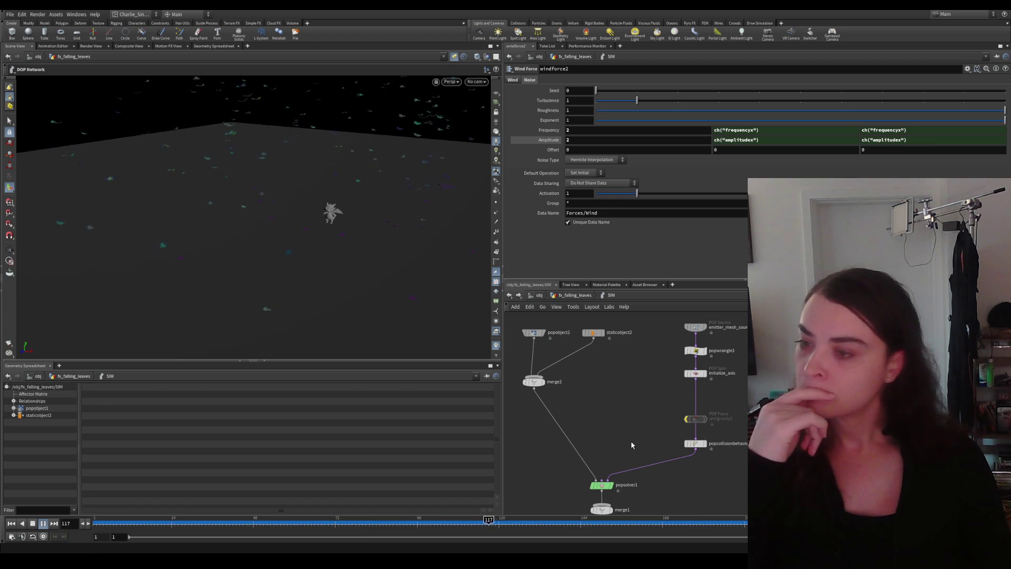
pyautogui.moveTo(632, 445); pyautogui.dragTo(640, 416)
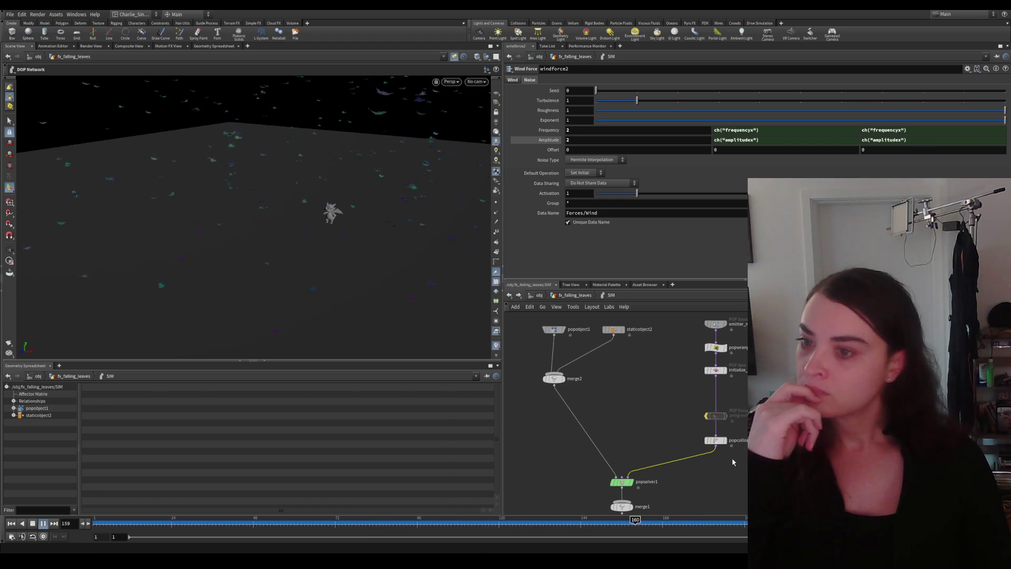
pyautogui.click(716, 440)
pyautogui.click(577, 155)
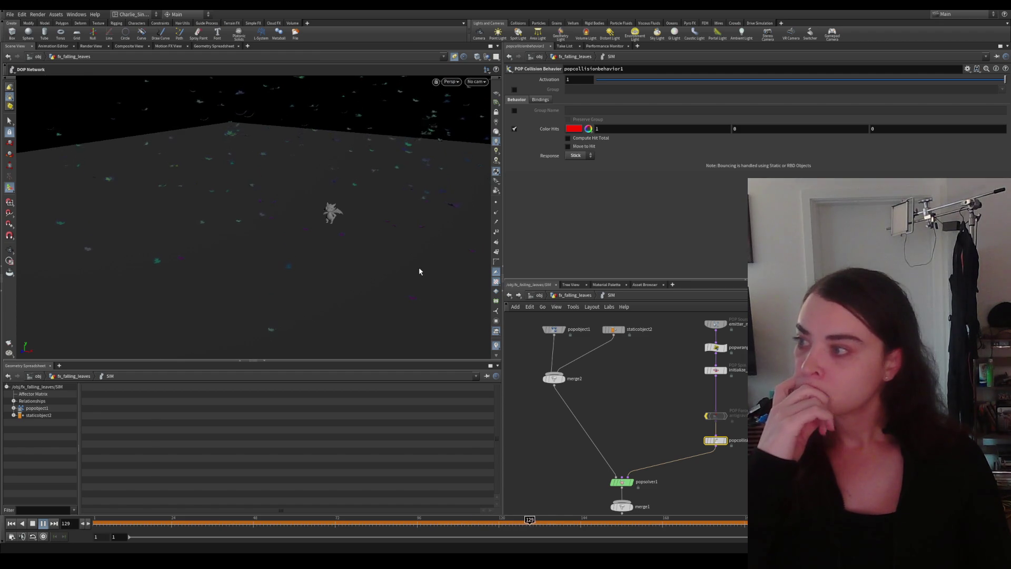
# Step: Replay the leaf simulation from frame 1 and view the stuck leaves near the dragon
pyautogui.click(34, 522)
pyautogui.click(11, 524)
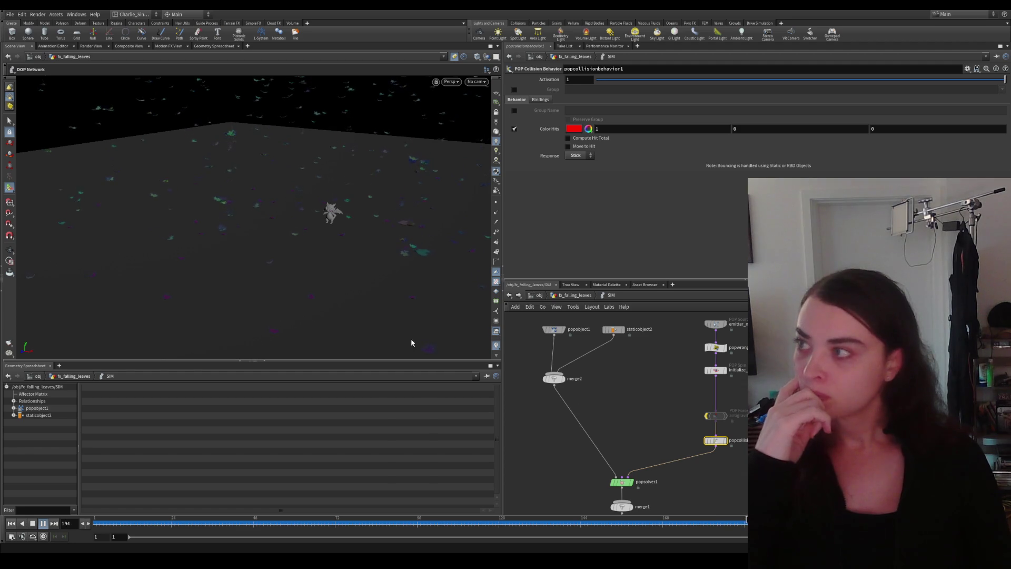
pyautogui.moveTo(345, 271)
pyautogui.keyDown('alt'); pyautogui.mouseDown()
pyautogui.moveTo(236, 217)
pyautogui.moveTo(308, 235)
pyautogui.moveTo(285, 233)
pyautogui.mouseUp(); pyautogui.keyUp('alt')
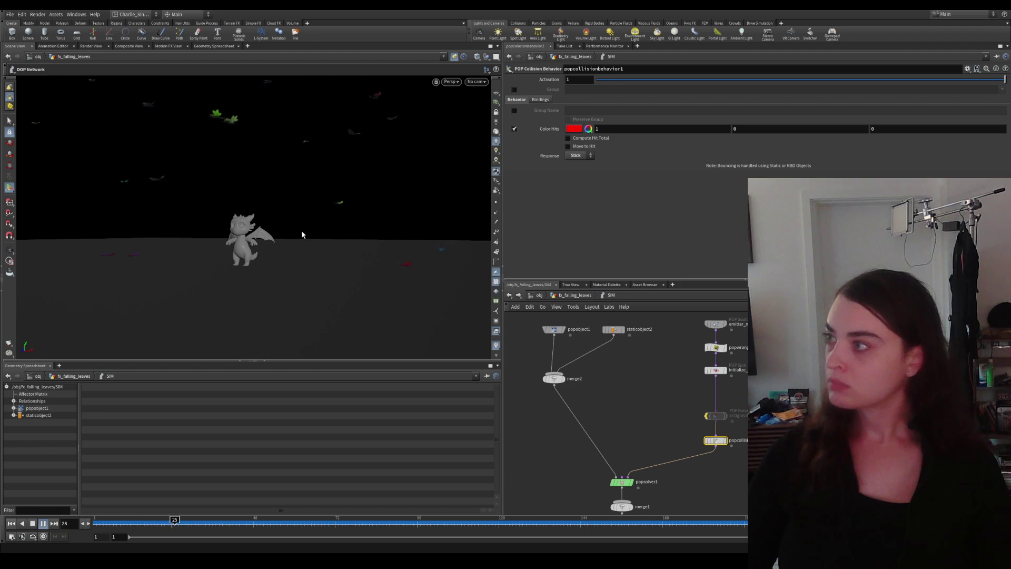
pyautogui.keyDown('alt'); pyautogui.moveTo(286, 233); pyautogui.dragTo(241, 237); pyautogui.keyUp('alt')
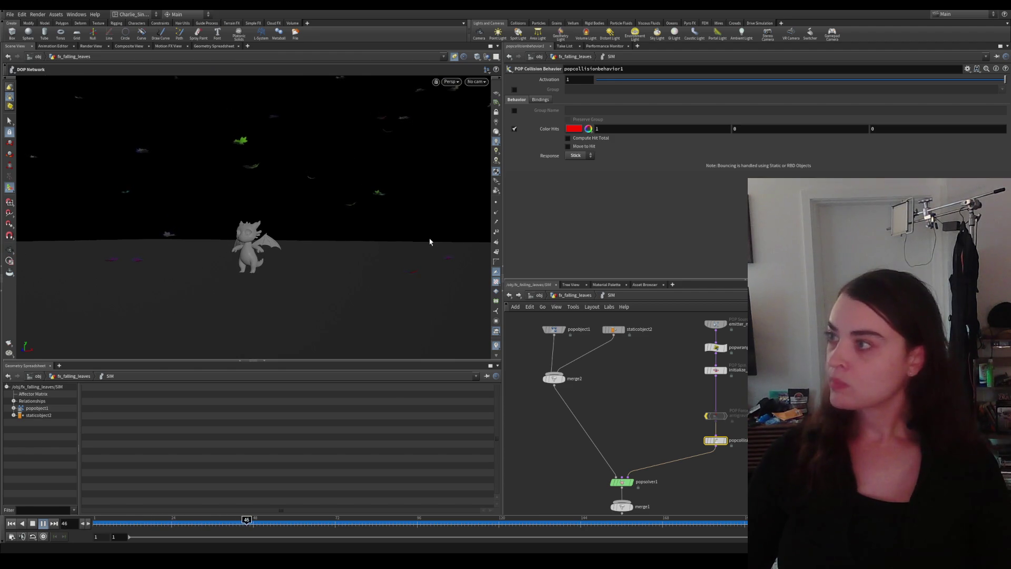
# Step: Bring gravity1 and windforce2 into view and show the wind force settings
pyautogui.moveTo(648, 442); pyautogui.dragTo(616, 396, button='middle')
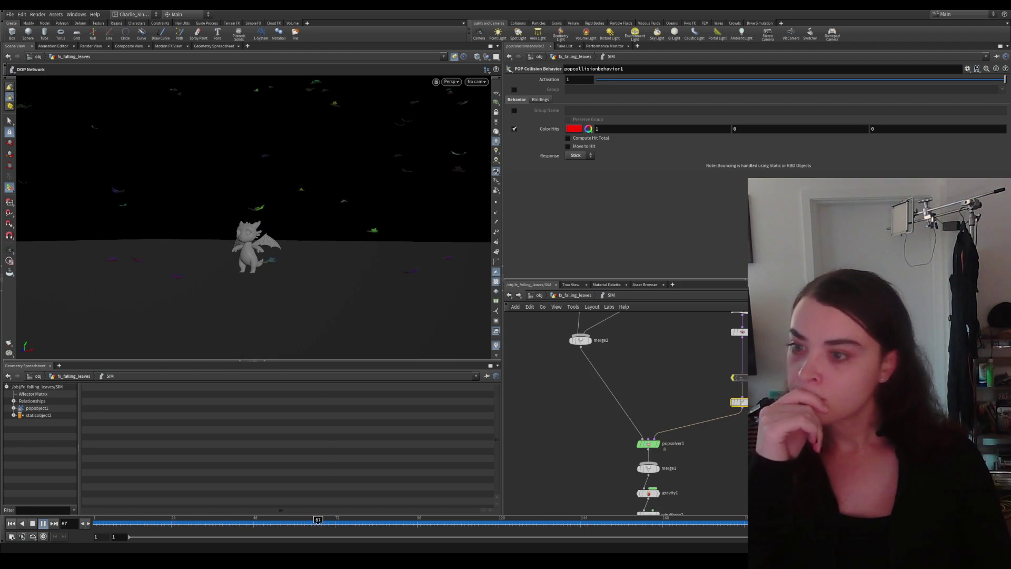
pyautogui.moveTo(624, 518); pyautogui.dragTo(657, 473, button='middle')
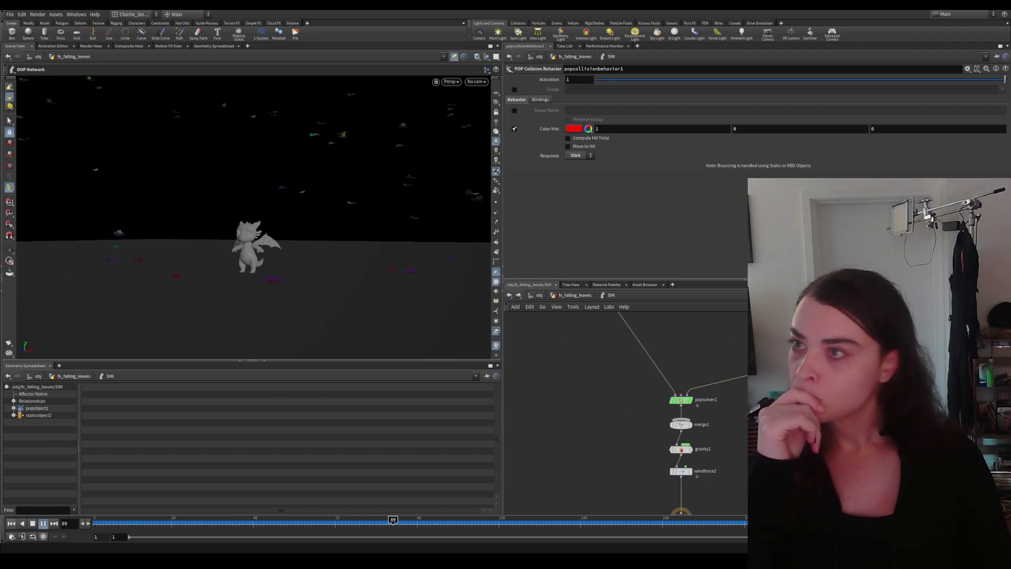
pyautogui.click(681, 472)
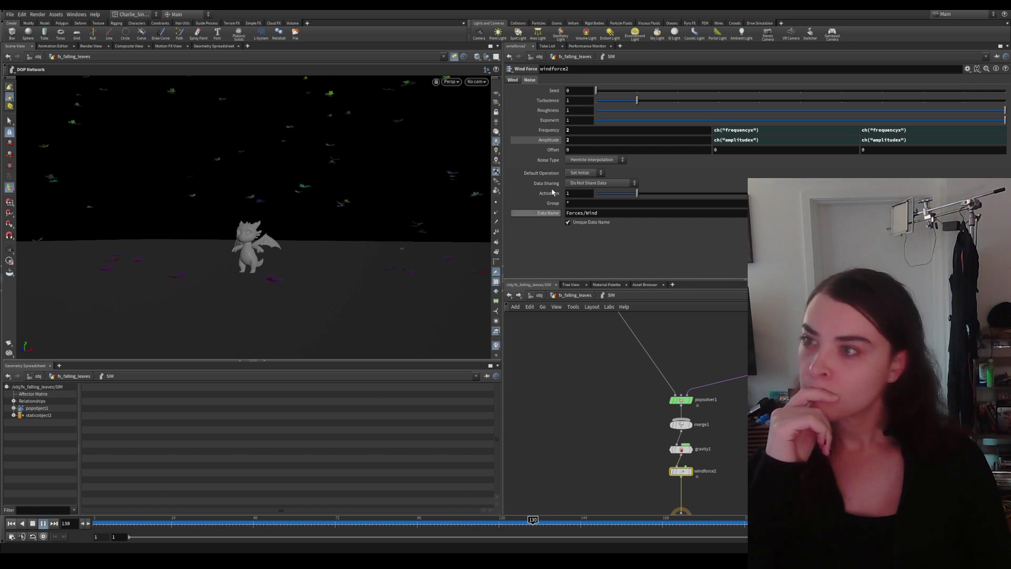
# Step: Revert windforce2's Scale Force from 100 to its default of 1 and return to the Noise settings
pyautogui.click(512, 80)
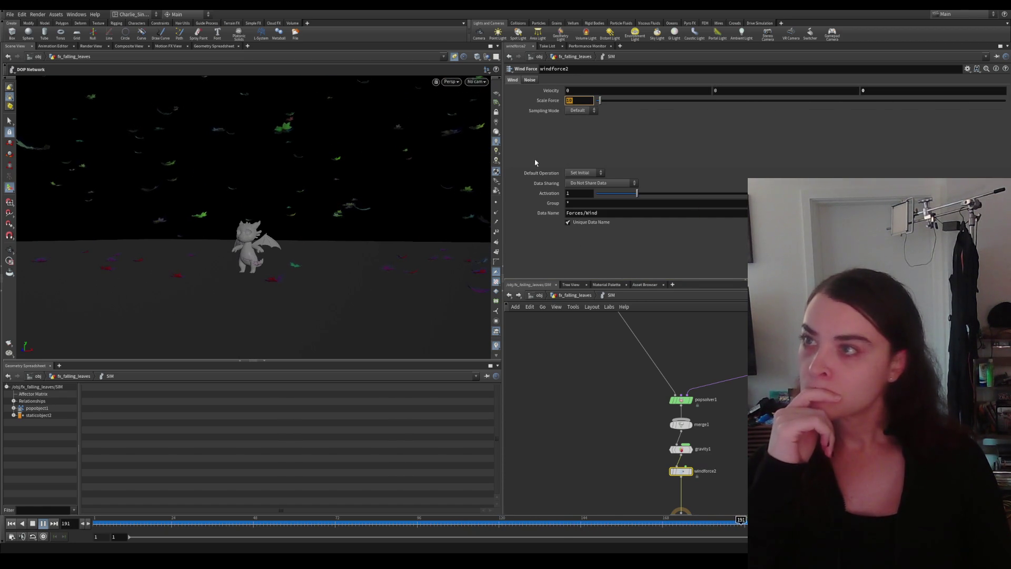
pyautogui.rightClick(547, 99)
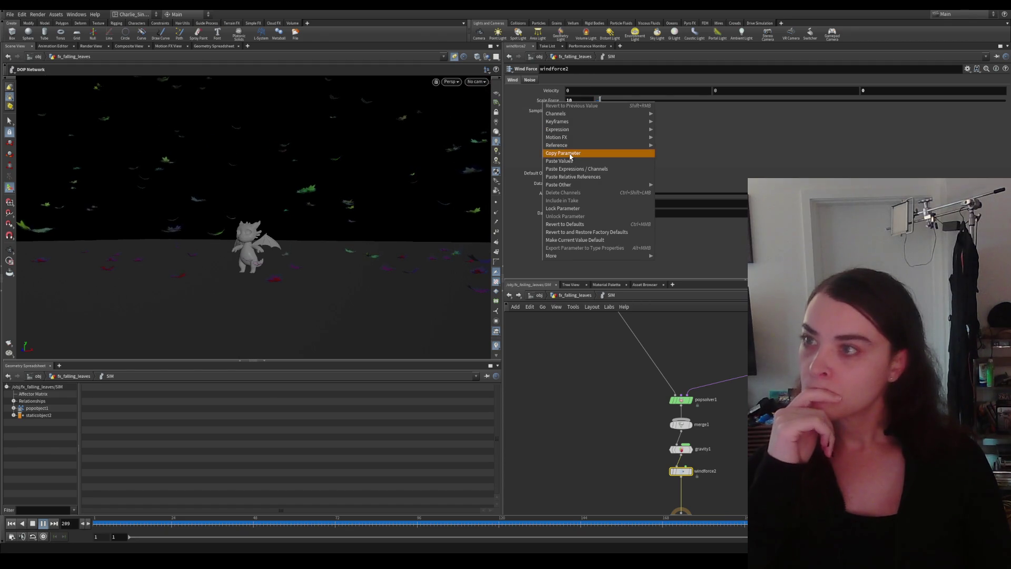
pyautogui.click(602, 393)
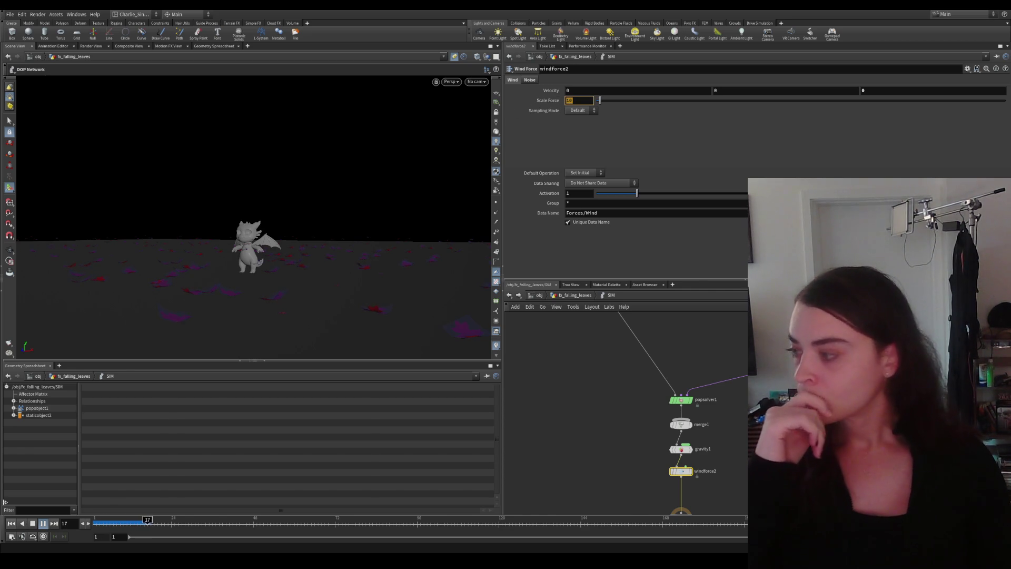
pyautogui.click(580, 100)
pyautogui.write('01')
pyautogui.press('Return')
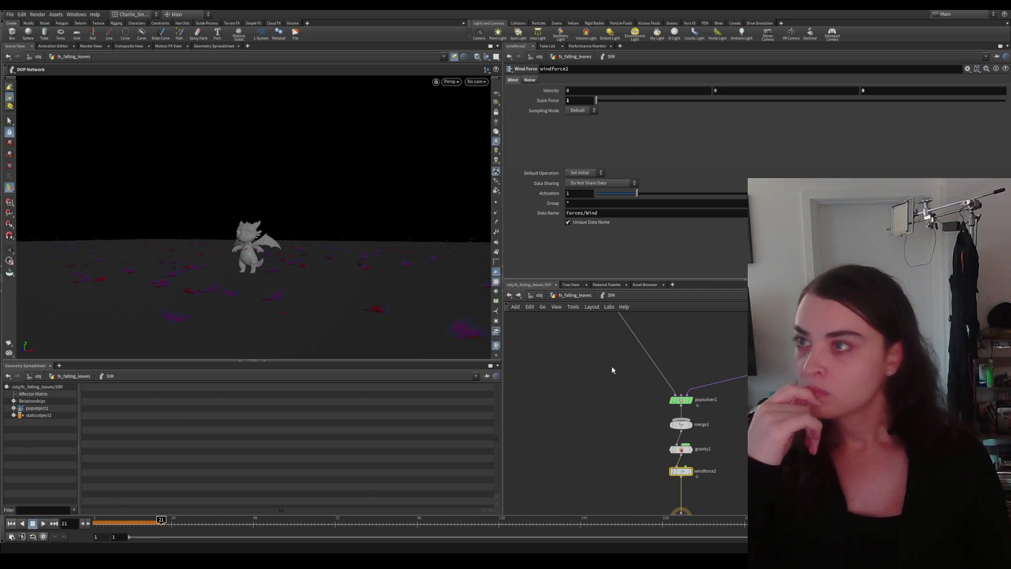
pyautogui.rightClick(545, 100)
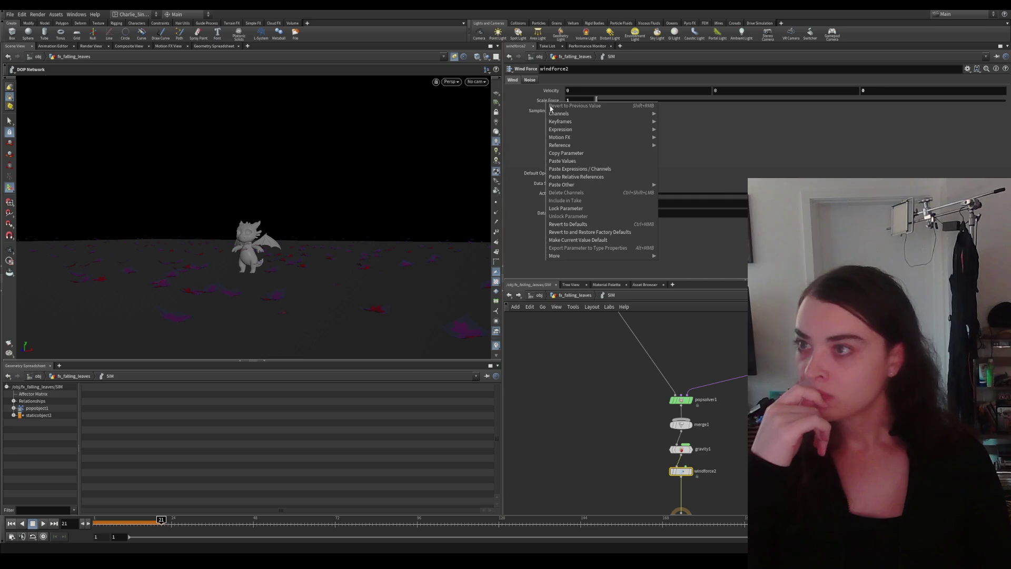
pyautogui.click(587, 225)
pyautogui.click(588, 324)
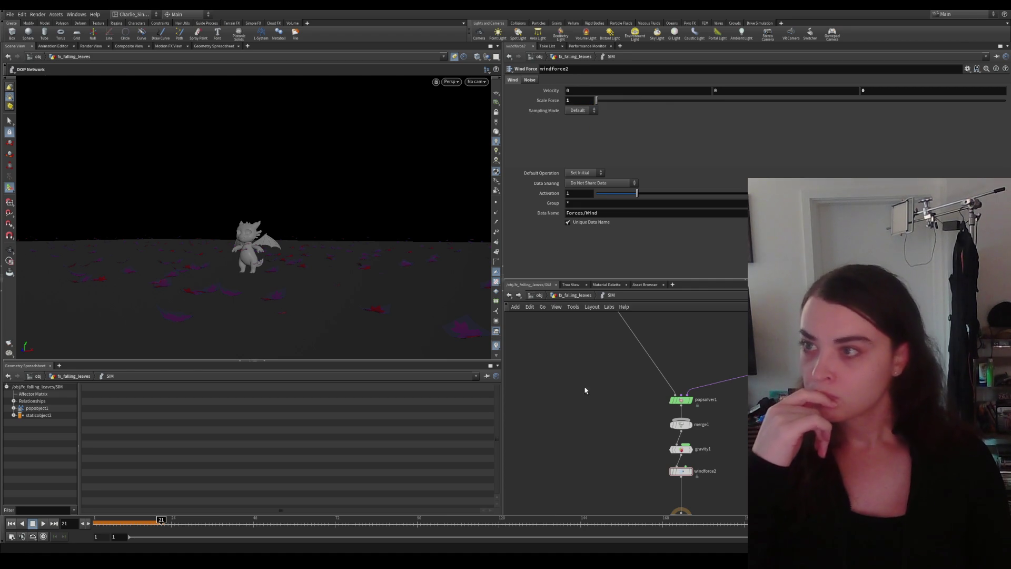
pyautogui.click(529, 80)
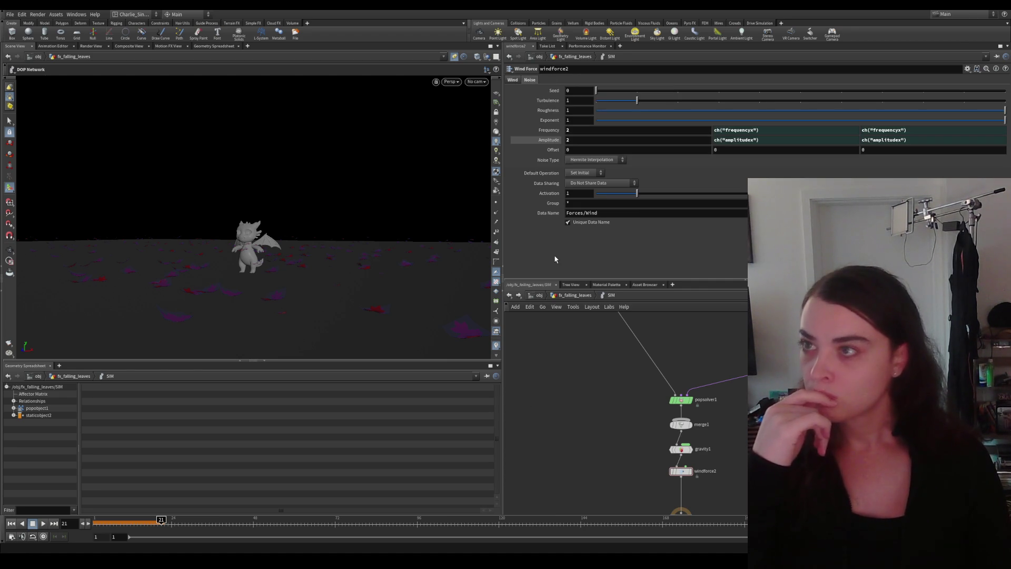
# Step: Replay the simulation with the lower wind and show gravity1's settings (about -9.81 down)
pyautogui.click(42, 524)
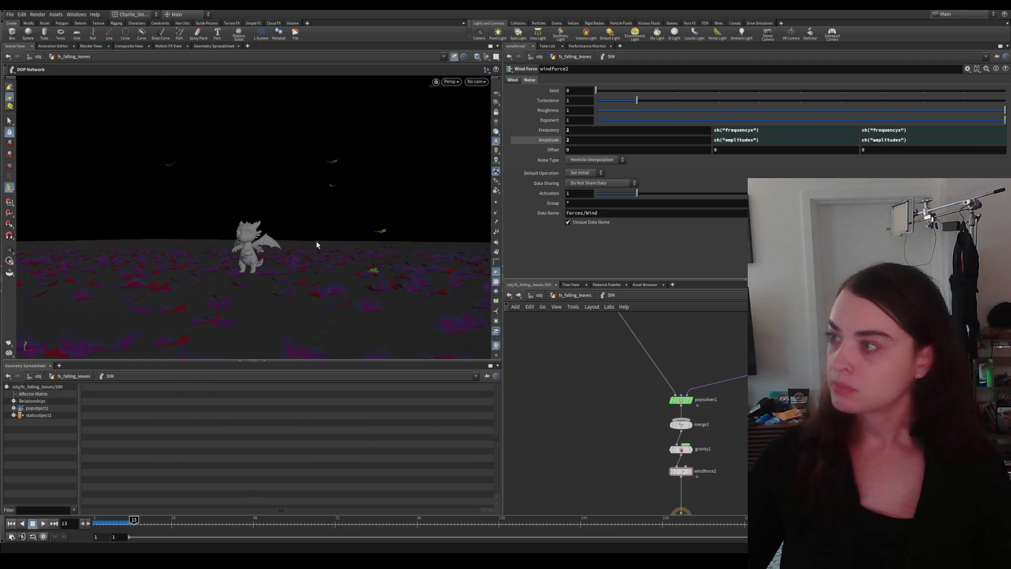
pyautogui.press('Escape')
pyautogui.scroll(-5, 127, 260)
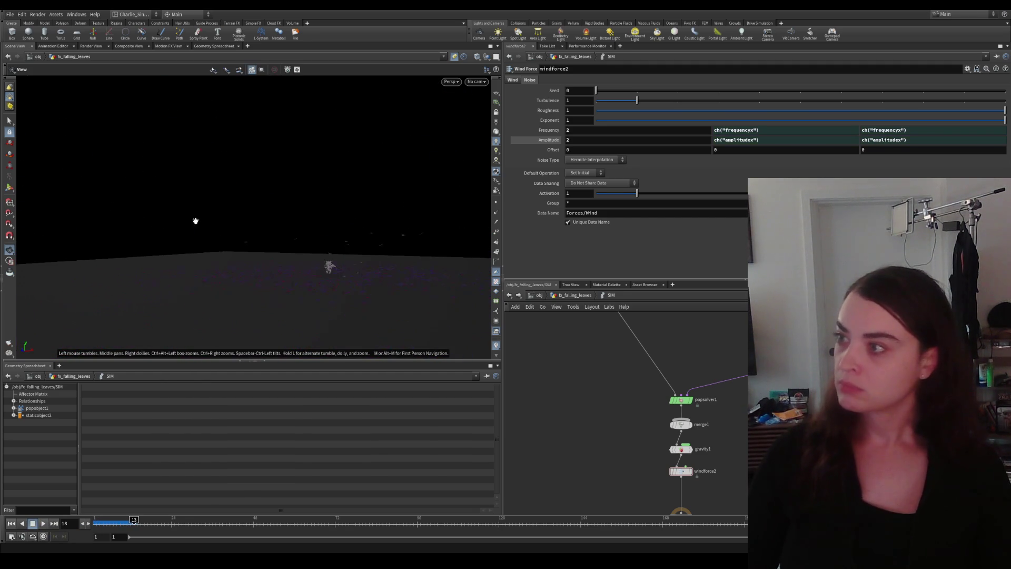
pyautogui.moveTo(196, 220)
pyautogui.mouseDown()
pyautogui.moveTo(316, 228)
pyautogui.moveTo(305, 190)
pyautogui.moveTo(300, 206)
pyautogui.mouseUp()
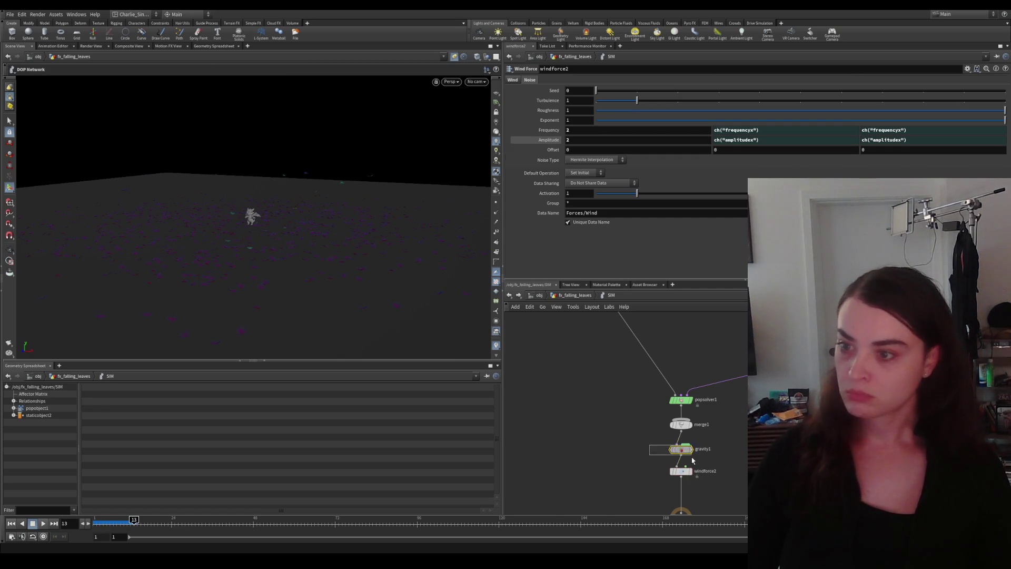
pyautogui.click(683, 450)
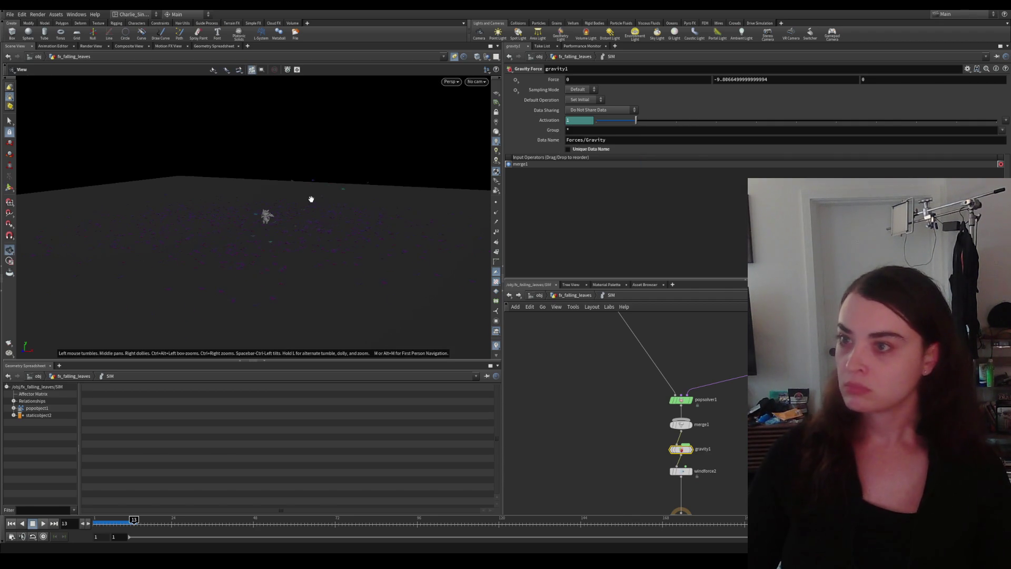
pyautogui.moveTo(286, 219); pyautogui.dragTo(277, 237, button='middle')
pyautogui.moveTo(601, 379); pyautogui.dragTo(594, 419, button='middle')
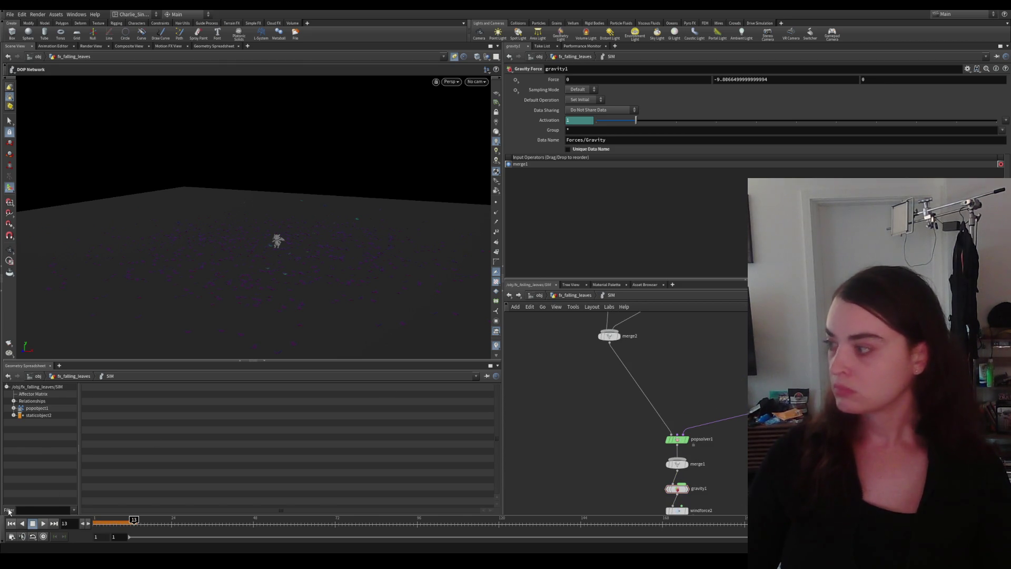
pyautogui.click(44, 523)
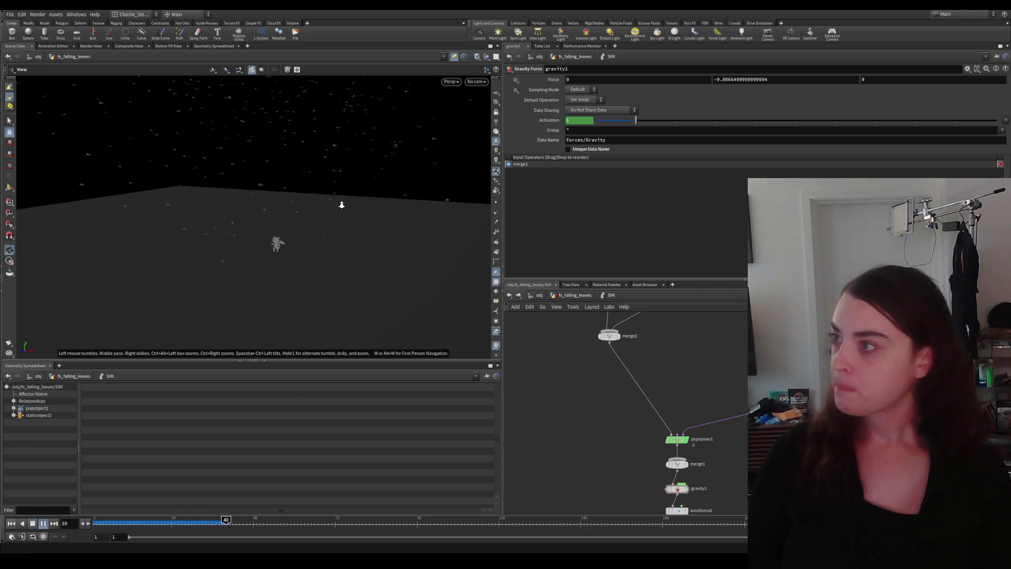
pyautogui.moveTo(348, 261); pyautogui.dragTo(320, 207)
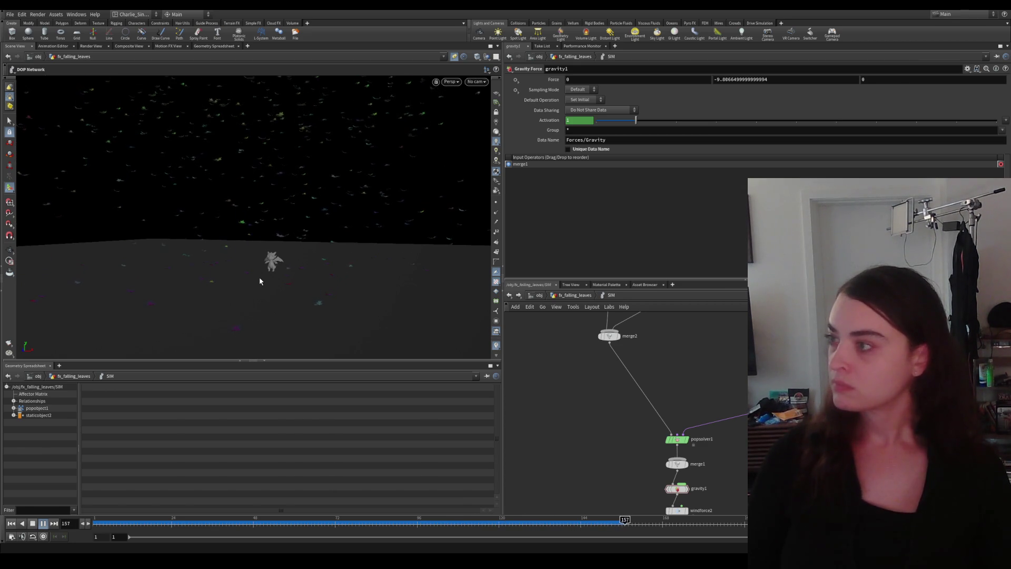
pyautogui.press('Escape')
pyautogui.moveTo(260, 276)
pyautogui.mouseDown()
pyautogui.moveTo(297, 263)
pyautogui.moveTo(262, 266)
pyautogui.mouseUp()
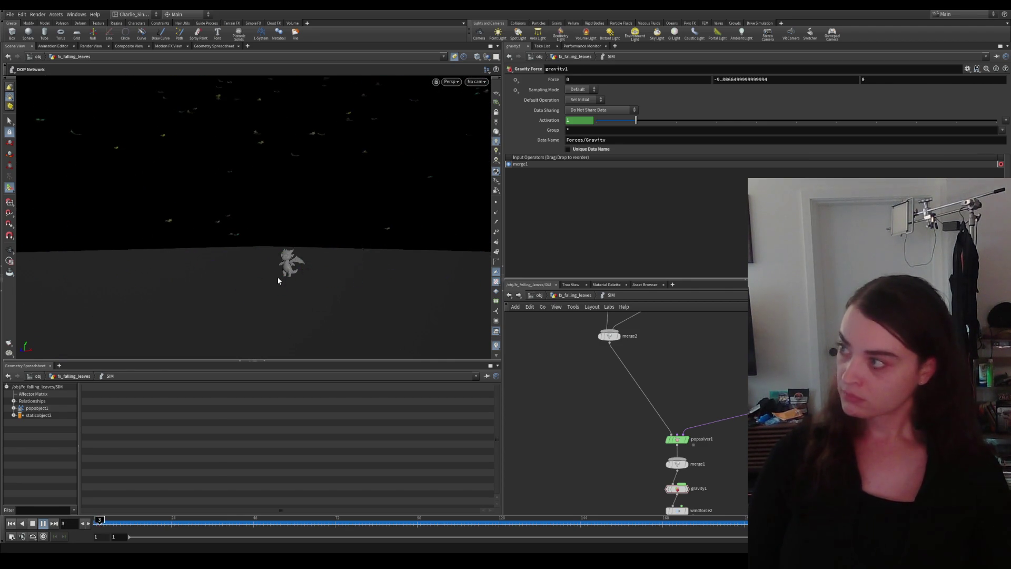
pyautogui.moveTo(648, 371); pyautogui.dragTo(577, 414)
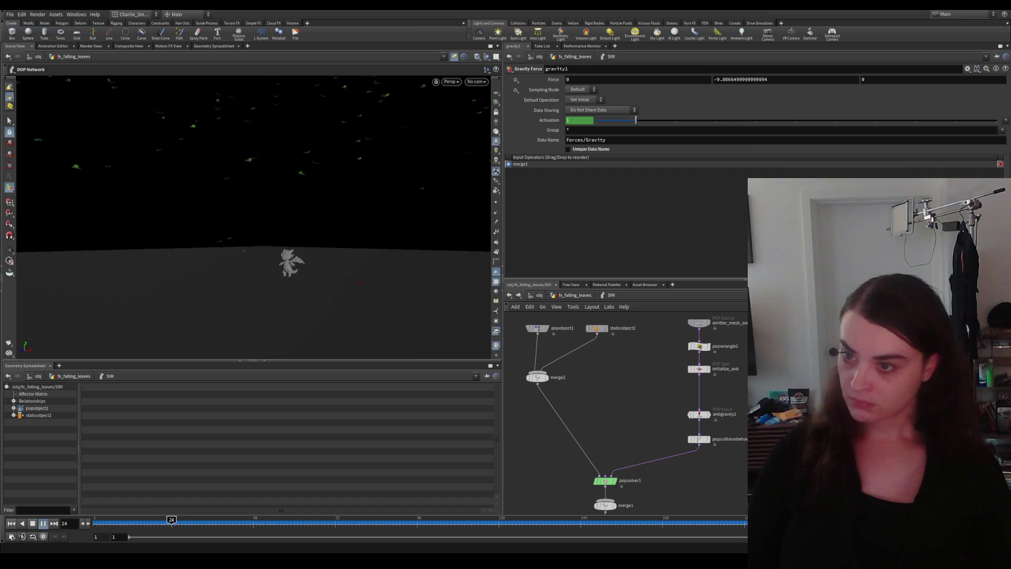
pyautogui.click(170, 522)
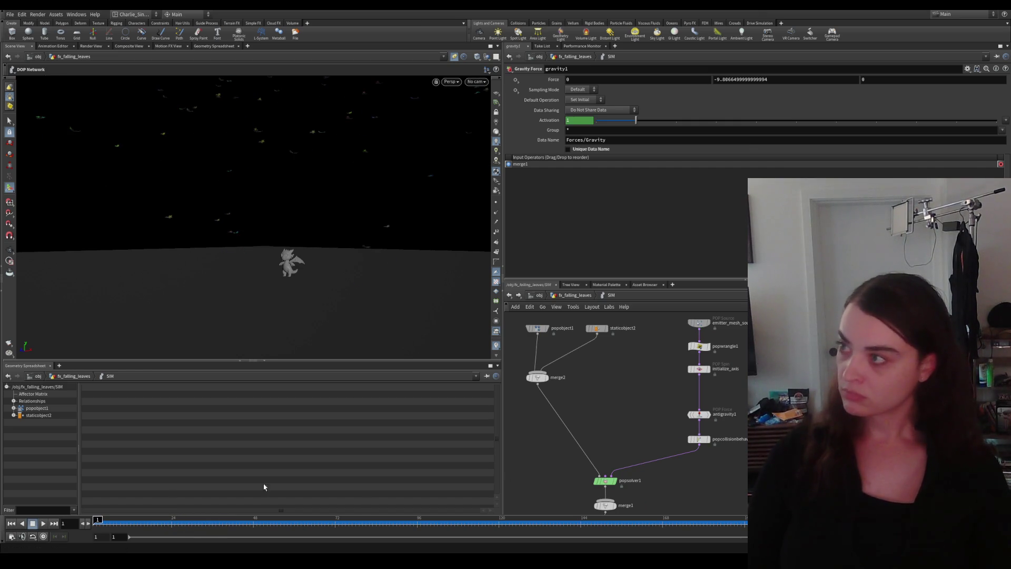
pyautogui.scroll(2, 695, 474)
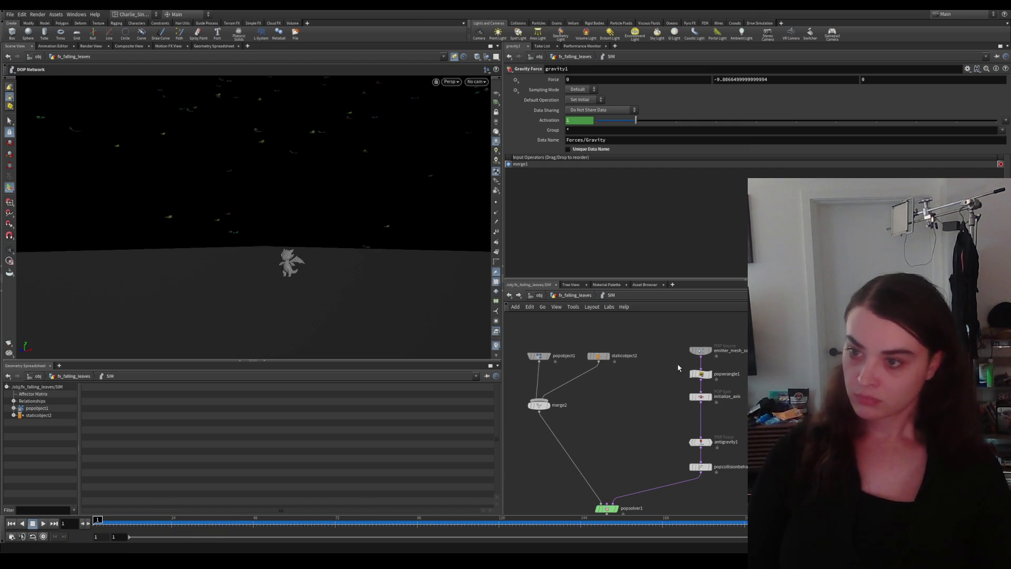
# Step: Rename the initialize_axis POP Spin node to spin
pyautogui.click(700, 374)
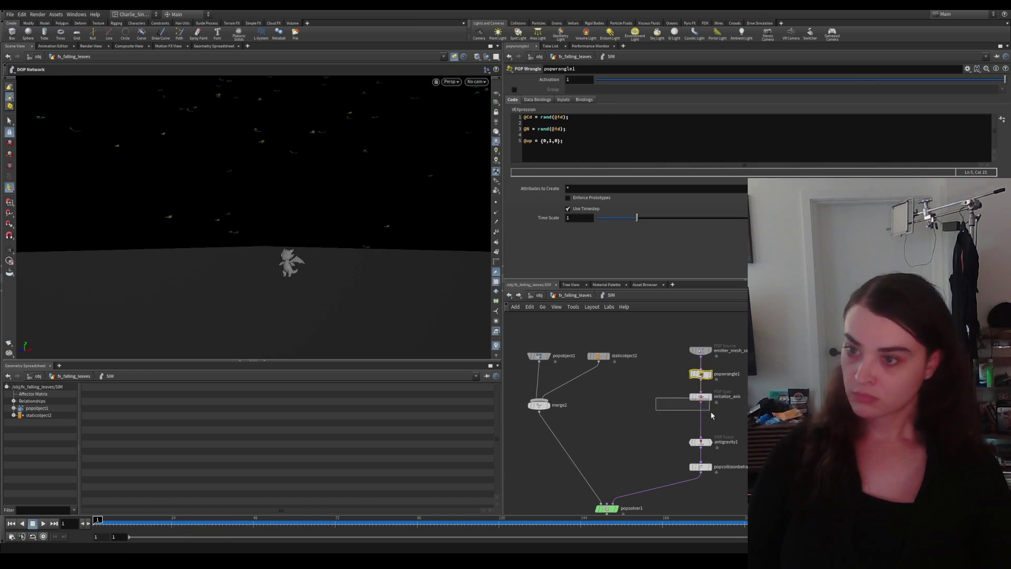
pyautogui.click(700, 397)
pyautogui.doubleClick(733, 398)
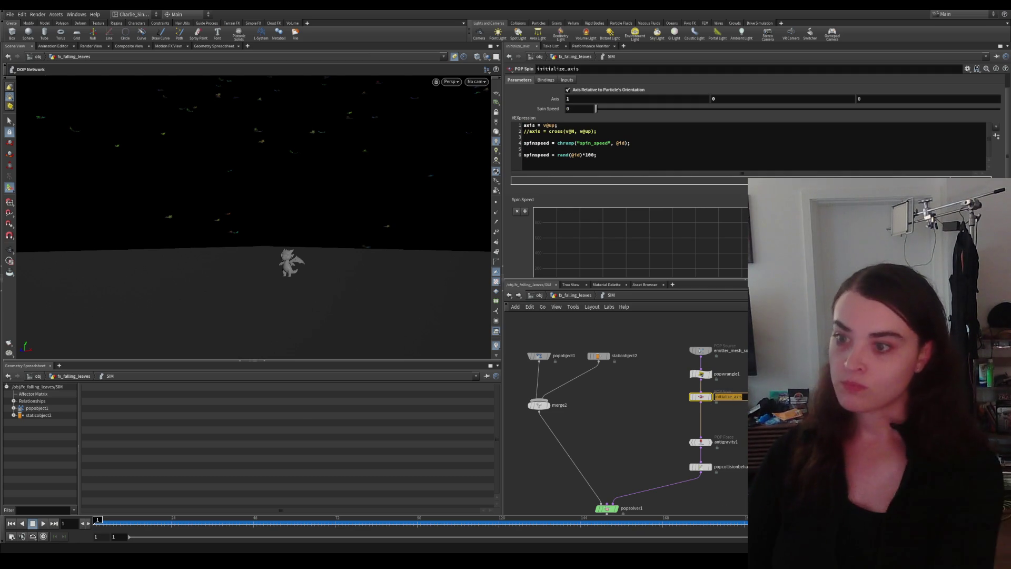
pyautogui.write('spin')
pyautogui.press('Return')
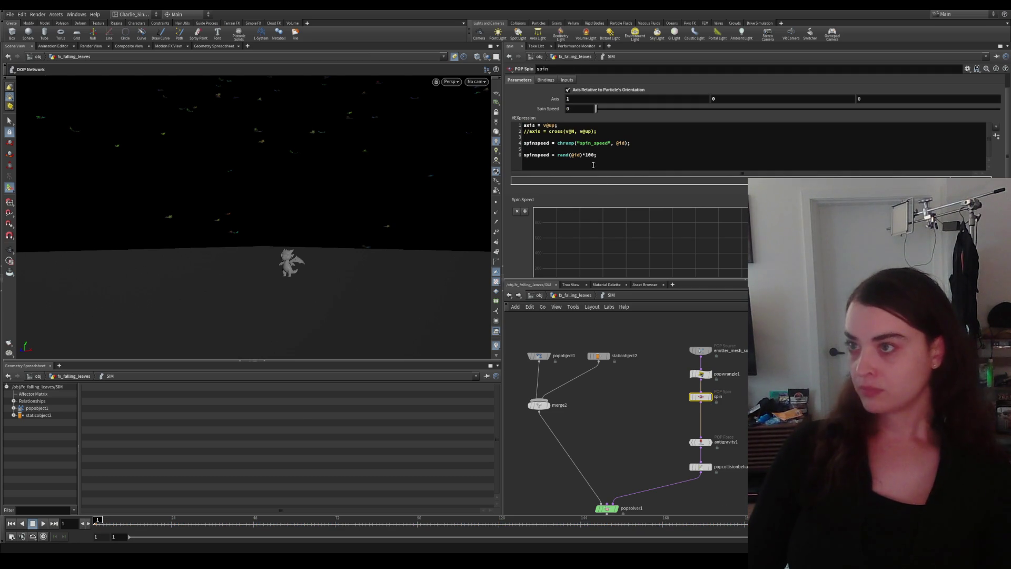
pyautogui.click(591, 154)
pyautogui.write('0')
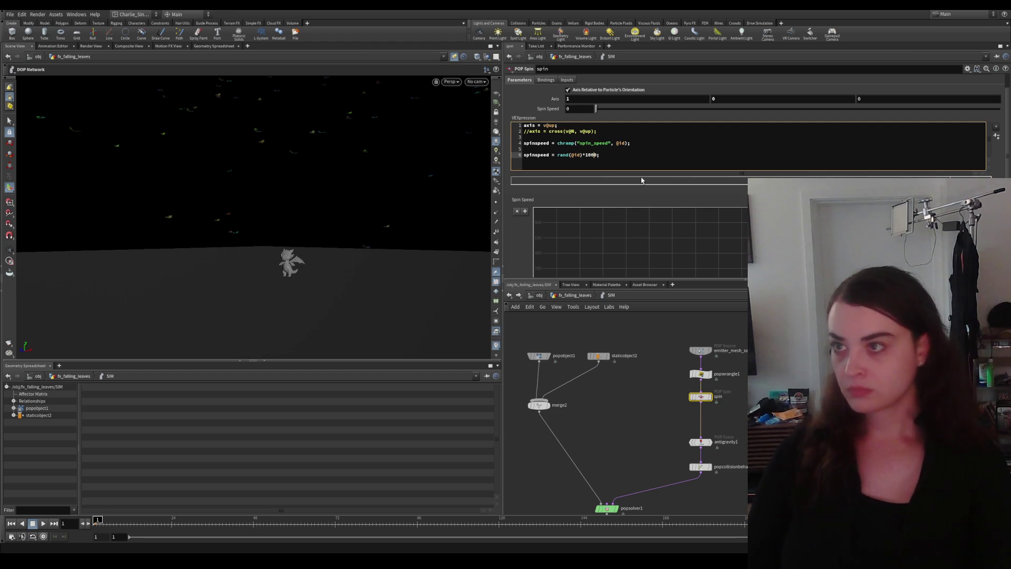
pyautogui.click(640, 183)
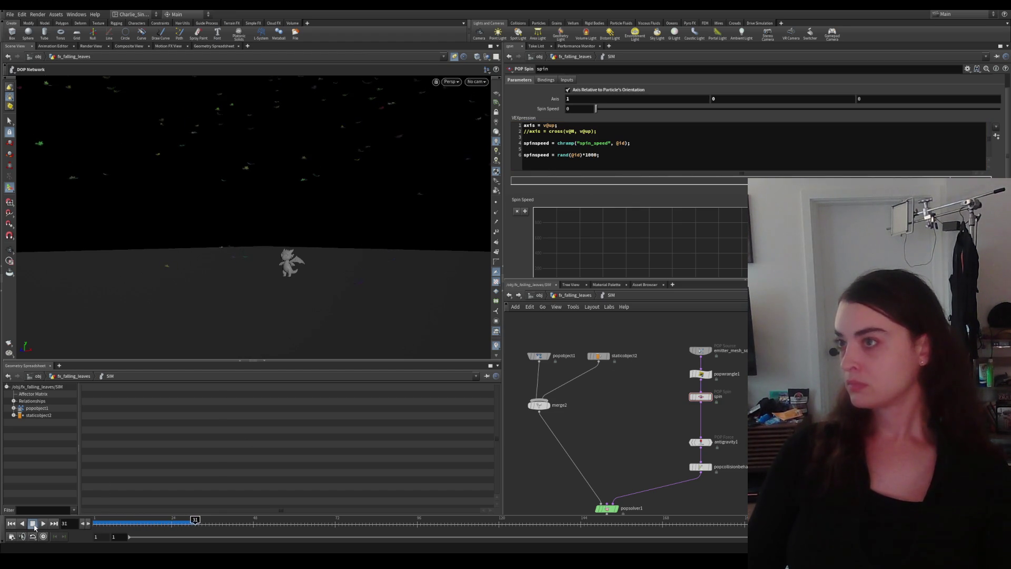
pyautogui.click(35, 524)
pyautogui.click(592, 155)
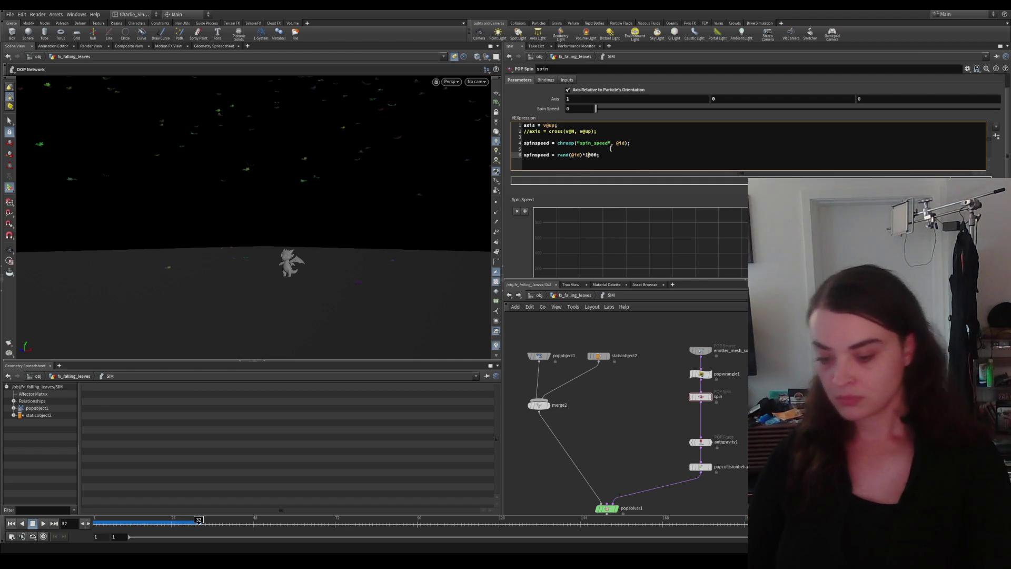
pyautogui.write('50')
pyautogui.click(237, 474)
pyautogui.click(35, 523)
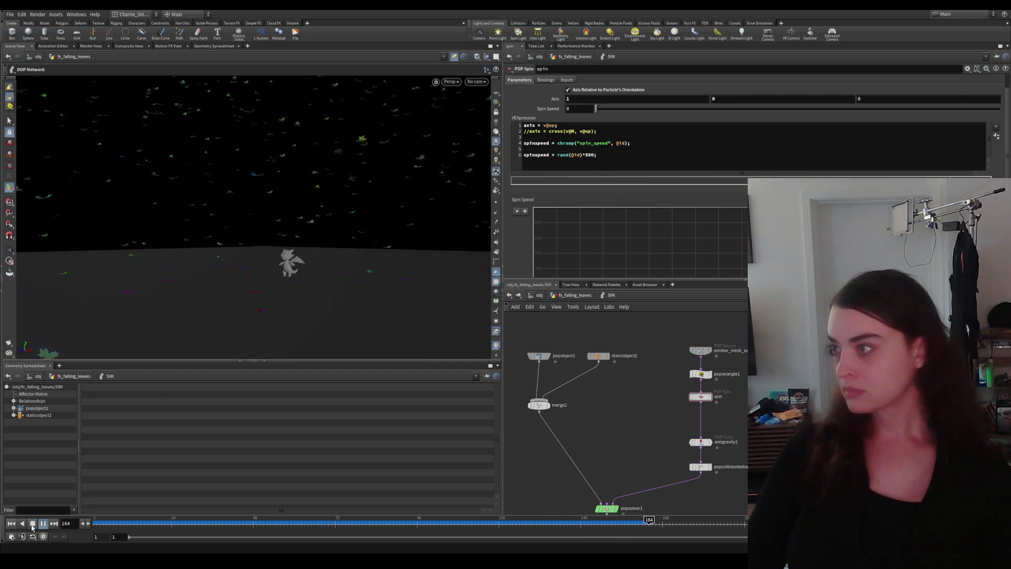
pyautogui.click(710, 399)
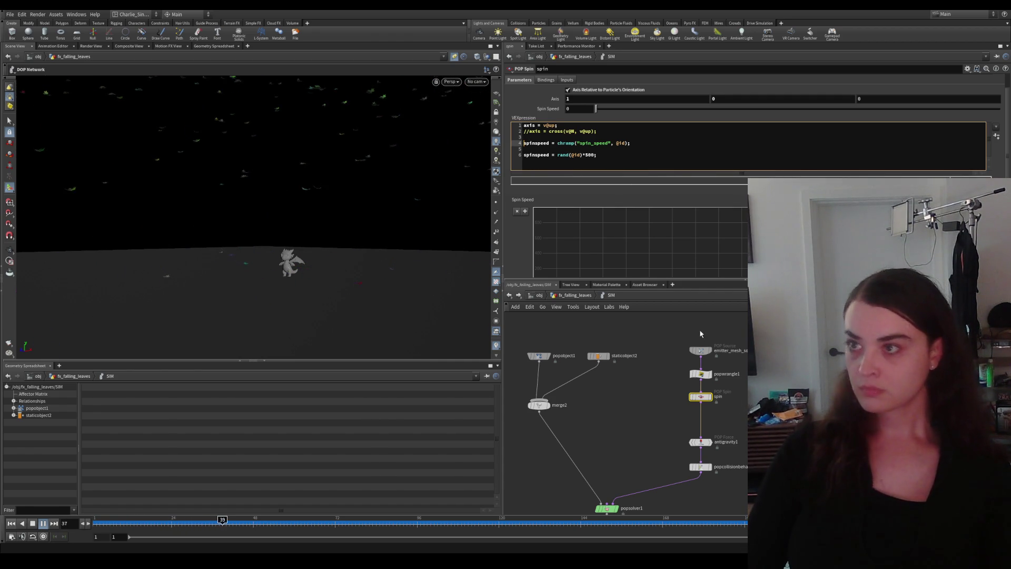
pyautogui.write('//')
pyautogui.click(98, 521)
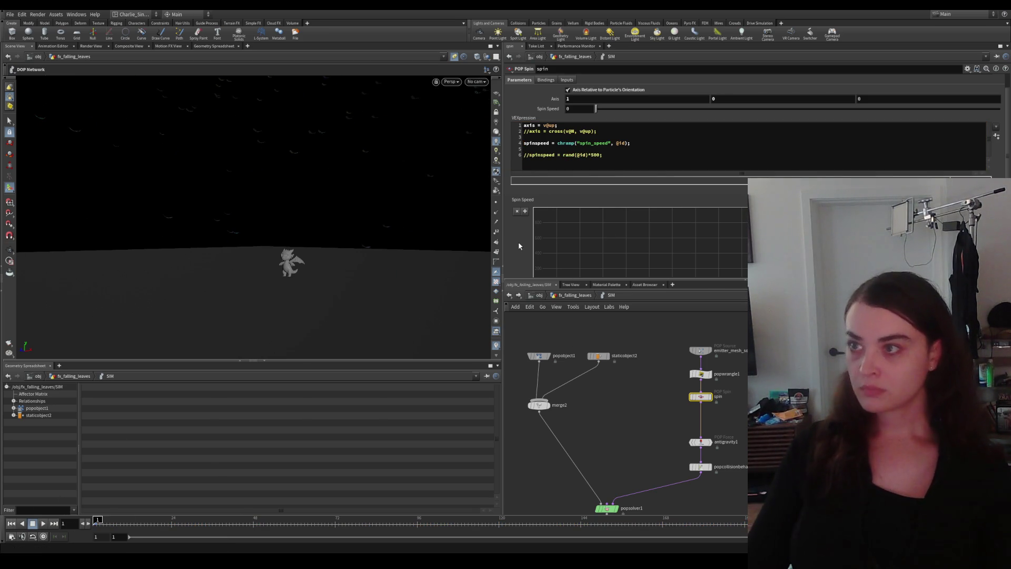
pyautogui.scroll(-3, 518, 239)
pyautogui.scroll(-3, 518, 233)
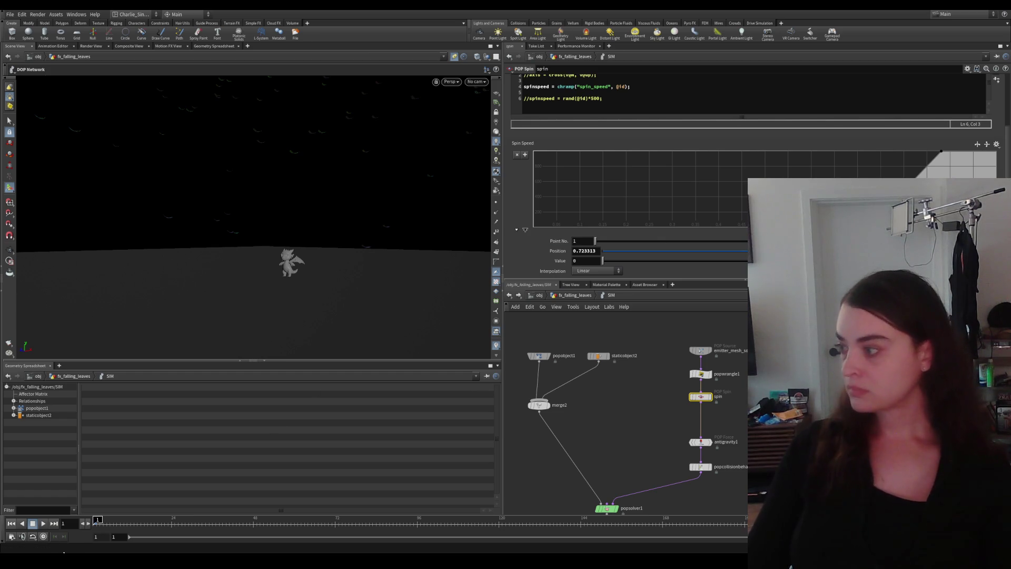
pyautogui.click(43, 523)
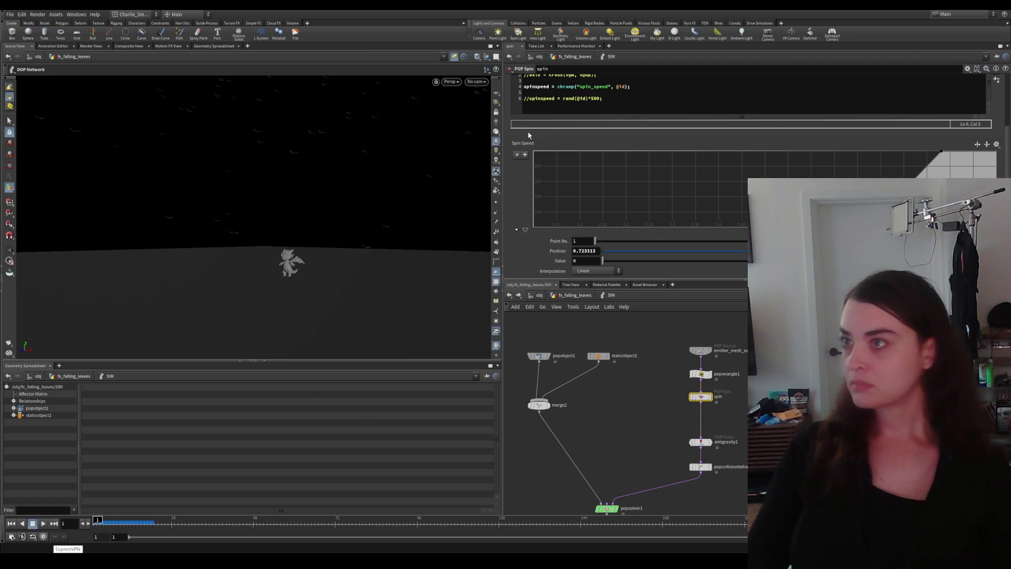
pyautogui.scroll(3, 626, 140)
pyautogui.click(575, 131)
pyautogui.write('(')
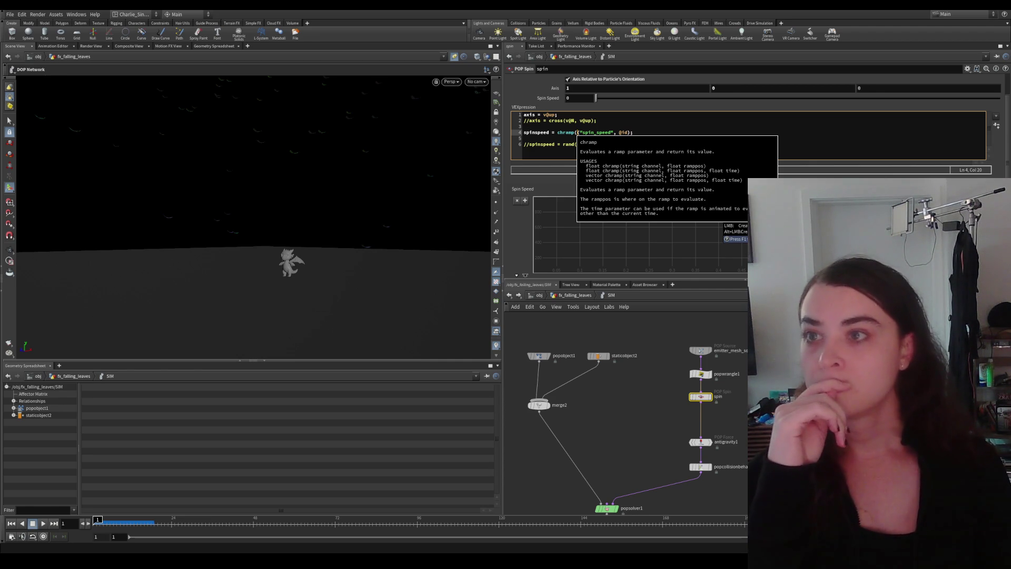
pyautogui.hotkey('ctrl', 'Return')
pyautogui.write('@id')
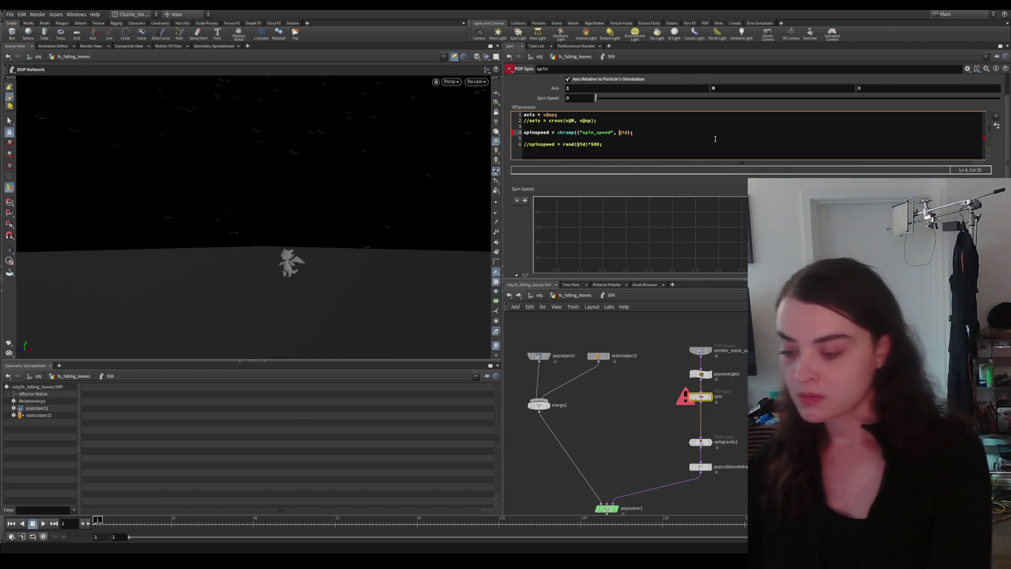
pyautogui.write('/')
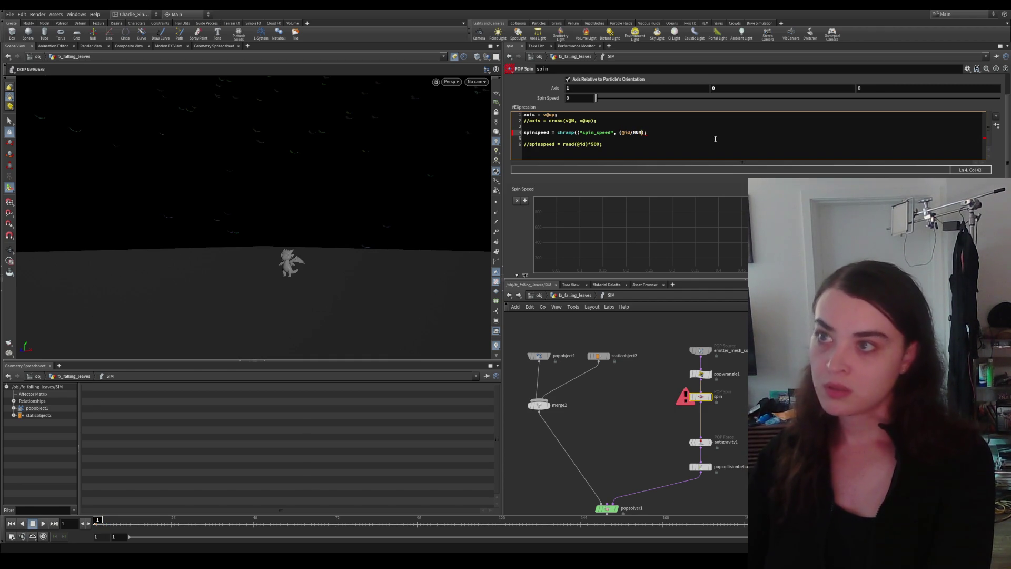
pyautogui.write('@numpt')
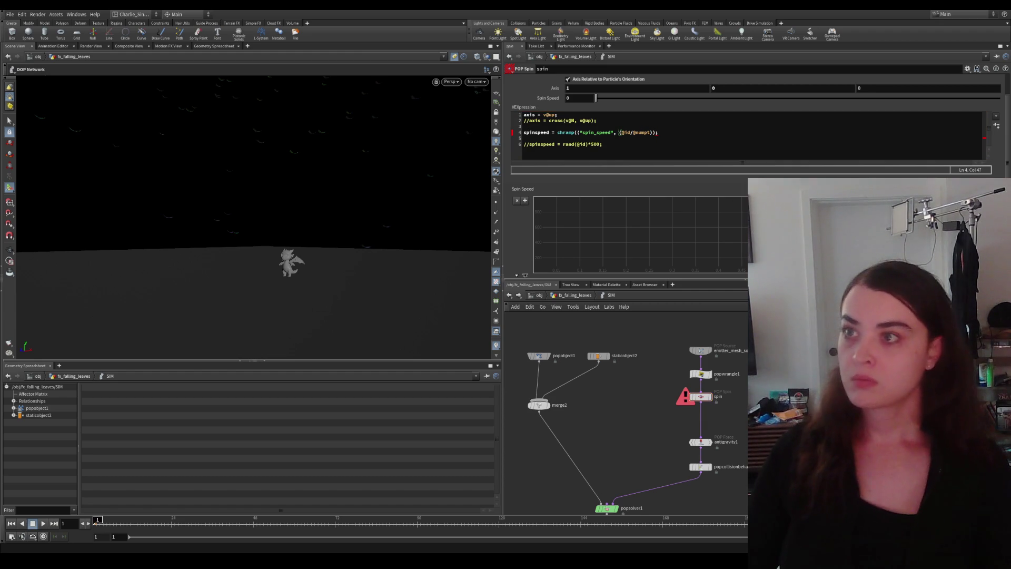
pyautogui.click(664, 132)
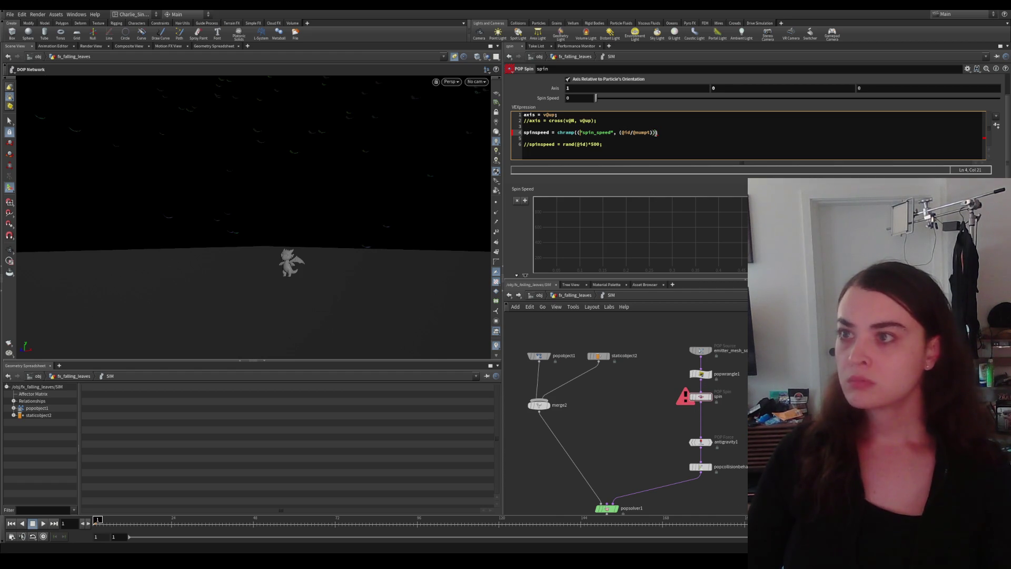
pyautogui.press('BackSpace')
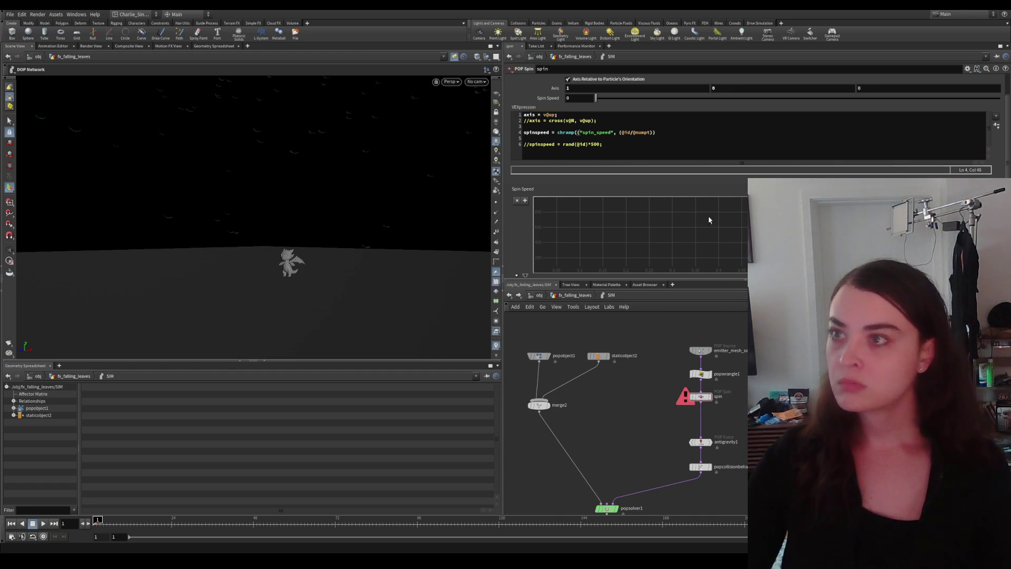
pyautogui.write(';')
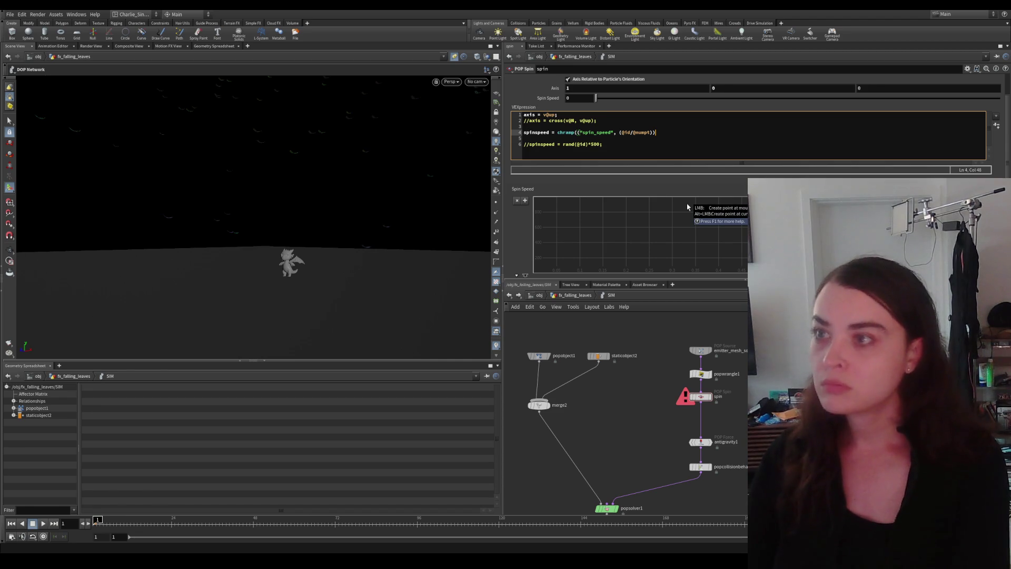
pyautogui.click(683, 182)
pyautogui.click(654, 133)
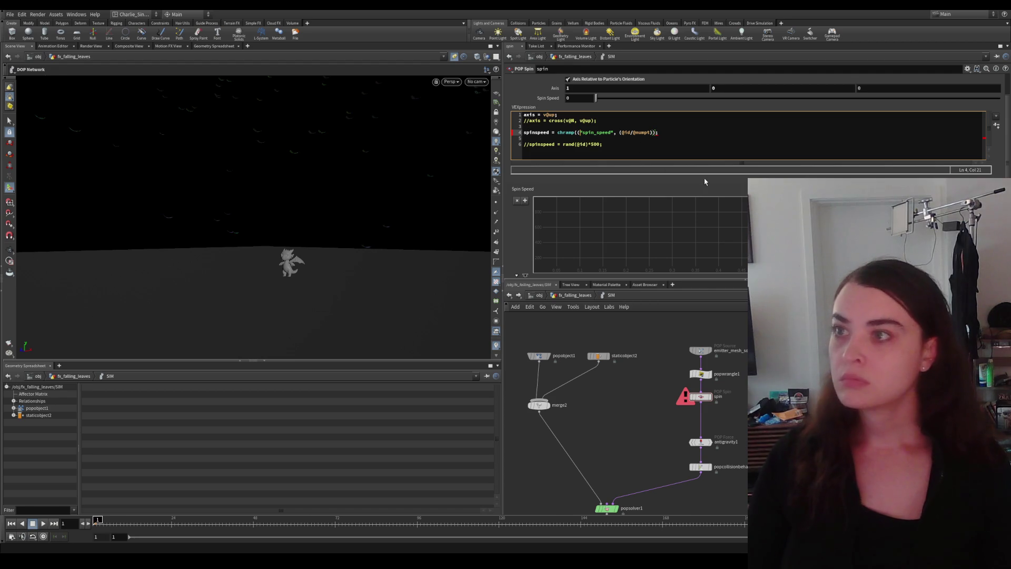
pyautogui.press('BackSpace')
pyautogui.hotkey('ctrl', 'Return')
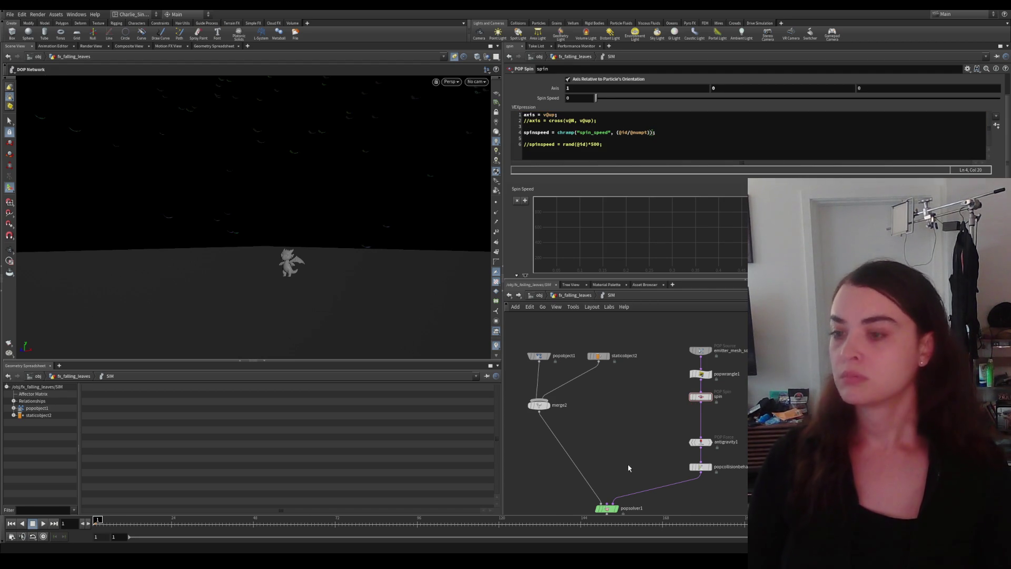
# Step: Replay the simulation with the new ramp lookup and reveal the ramp point settings
pyautogui.click(42, 523)
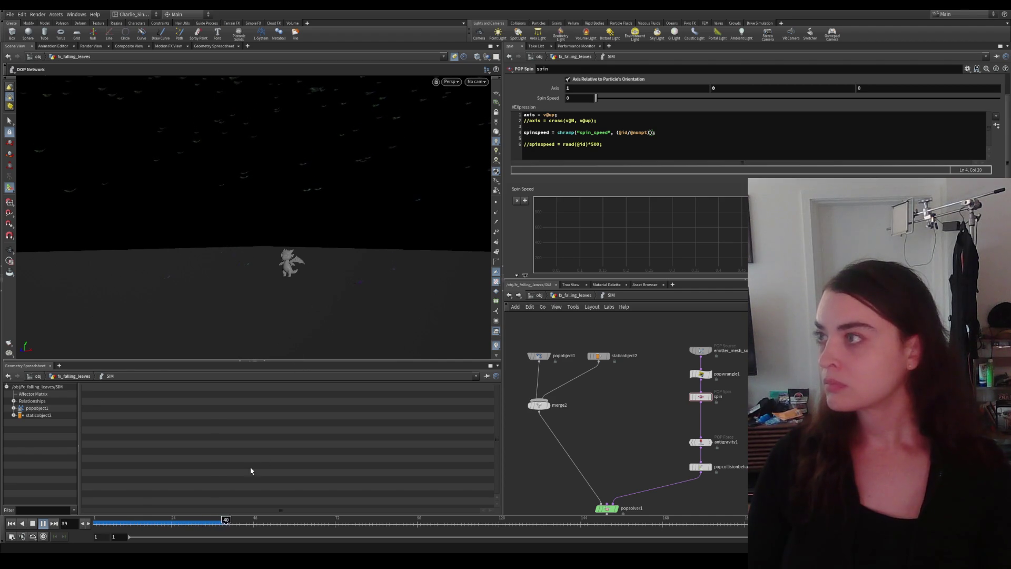
pyautogui.press('Up')
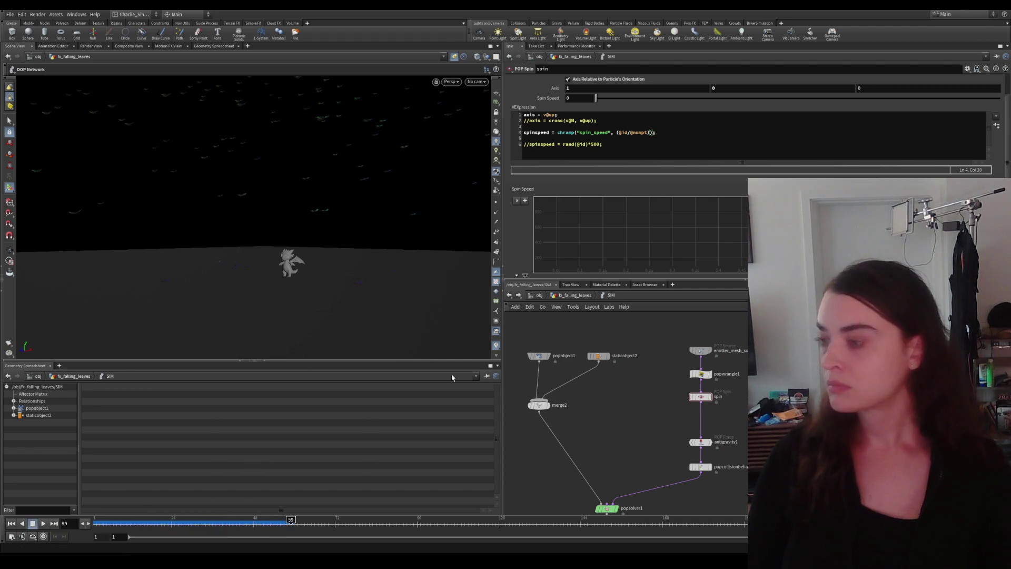
pyautogui.moveTo(624, 279); pyautogui.dragTo(624, 305)
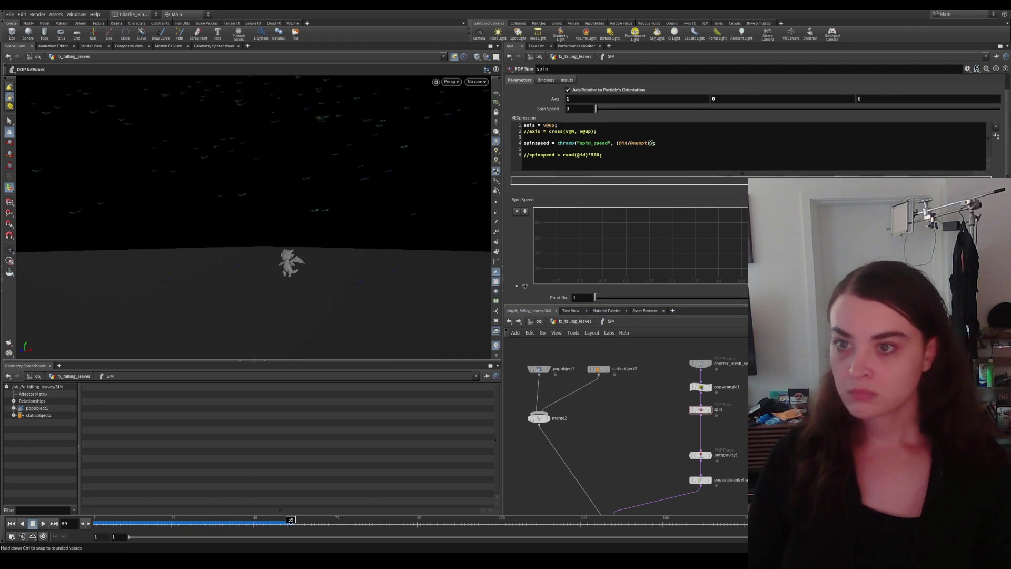
# Step: Drag Spin Speed ramp point 2 to about position 0.156 so it reaches 1000 early, viewed from Top
pyautogui.click(534, 286)
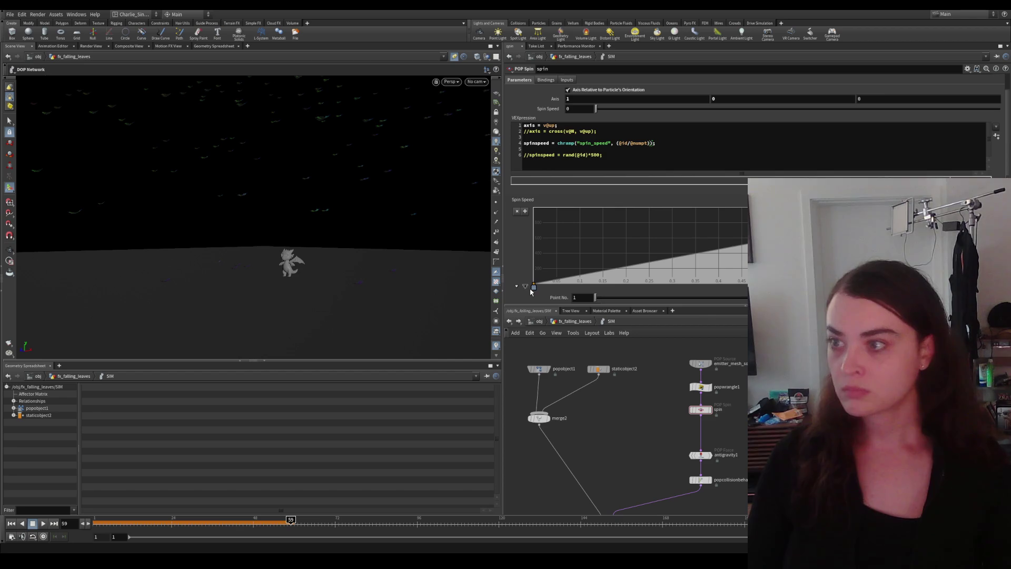
pyautogui.click(671, 297)
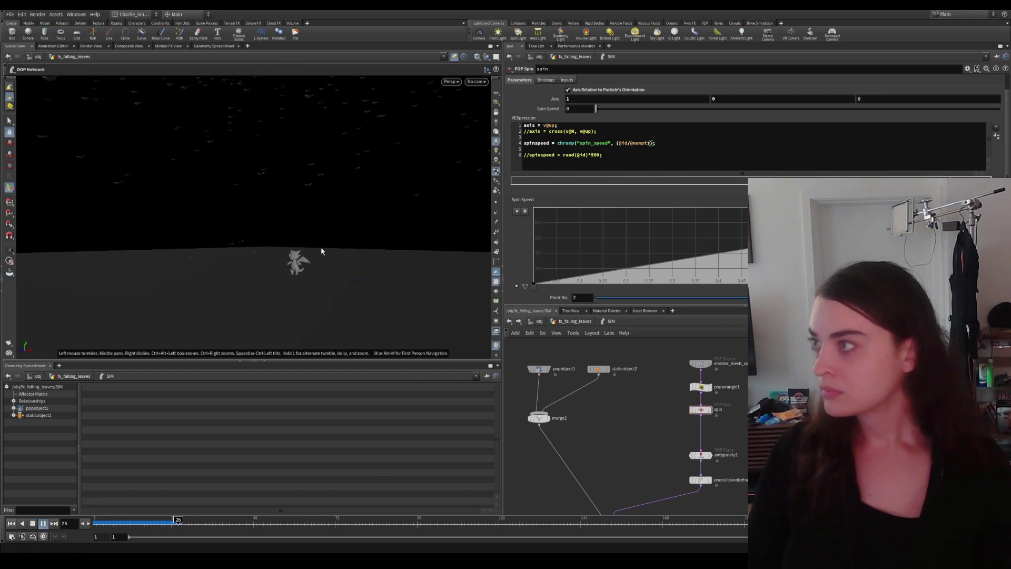
pyautogui.hotkey('space', '2')
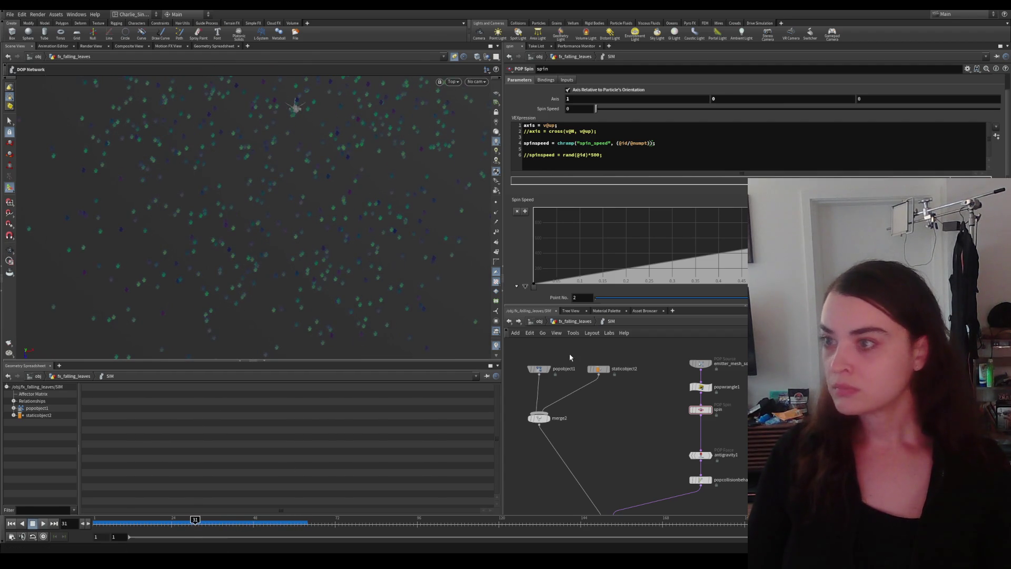
pyautogui.scroll(-3, 522, 244)
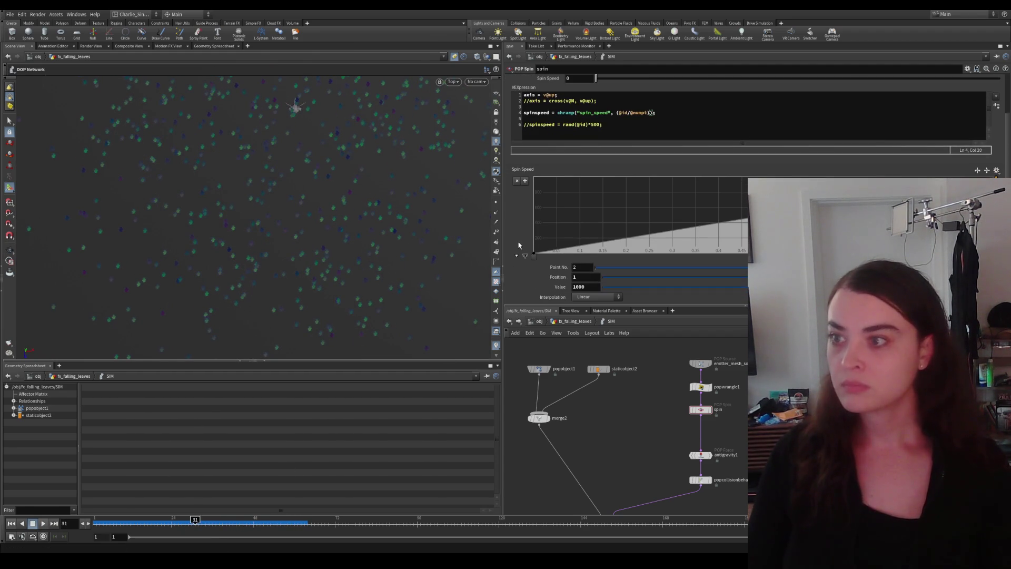
pyautogui.moveTo(745, 256); pyautogui.dragTo(606, 256)
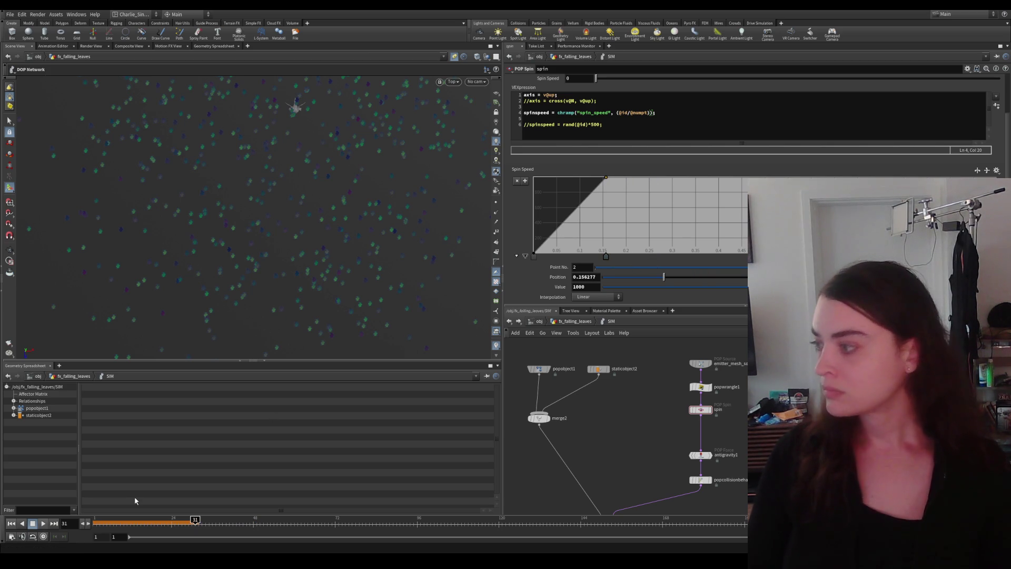
# Step: Restart the simulation and check the popwrangle1 node information
pyautogui.click(45, 523)
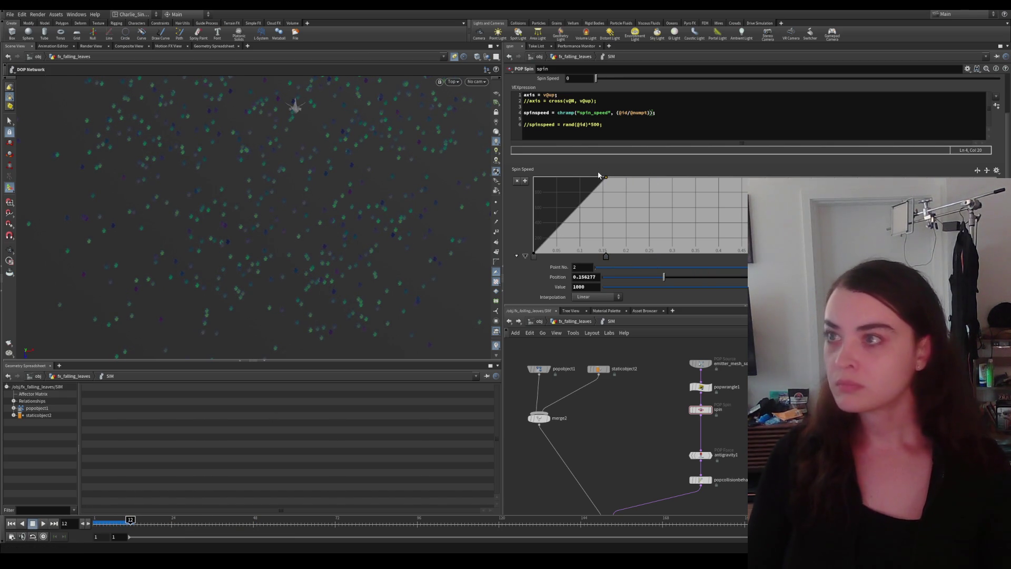
pyautogui.moveTo(632, 443); pyautogui.dragTo(651, 438)
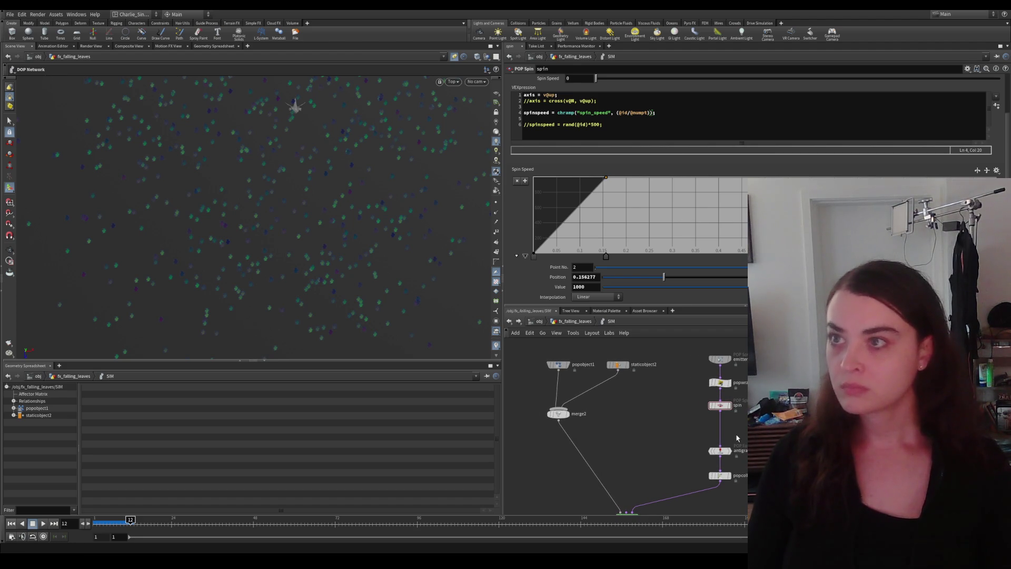
pyautogui.moveTo(700, 409)
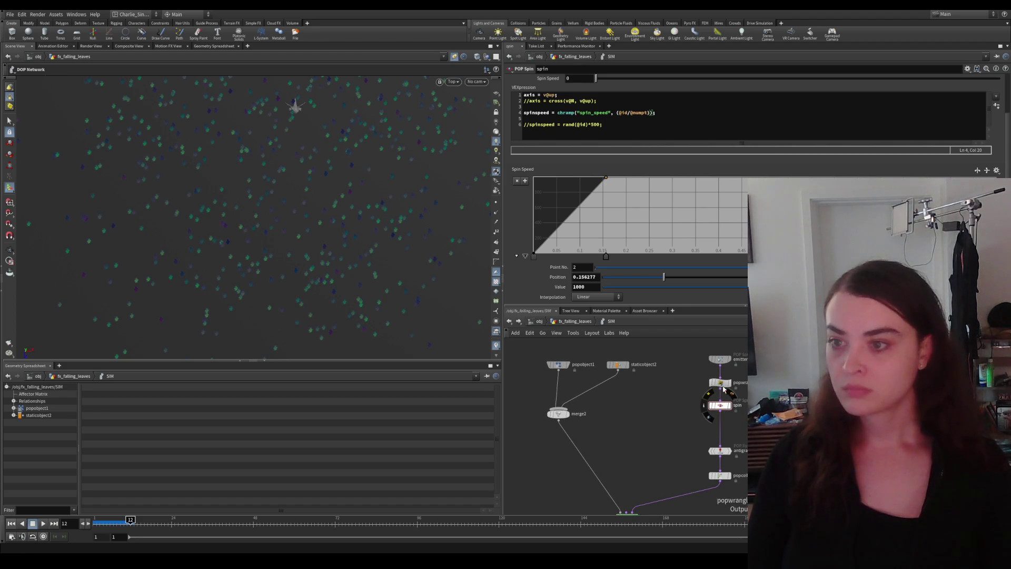
pyautogui.click(706, 388)
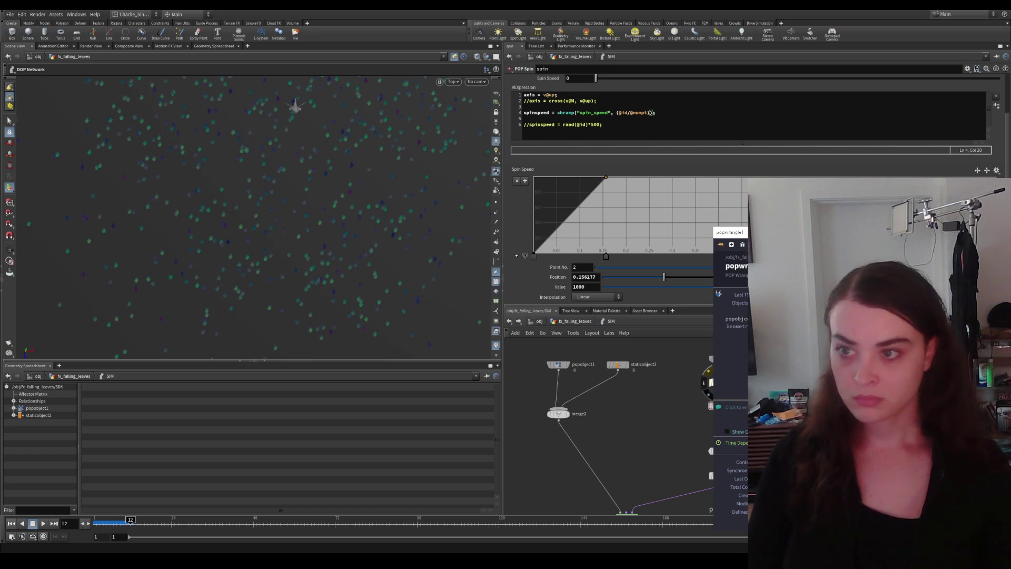
pyautogui.press('Escape')
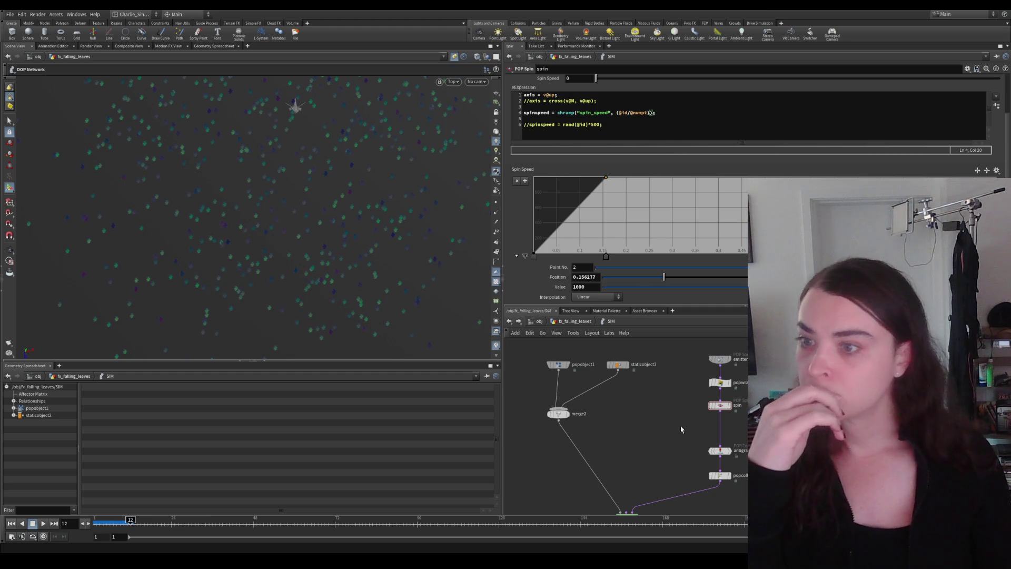
pyautogui.moveTo(720, 383)
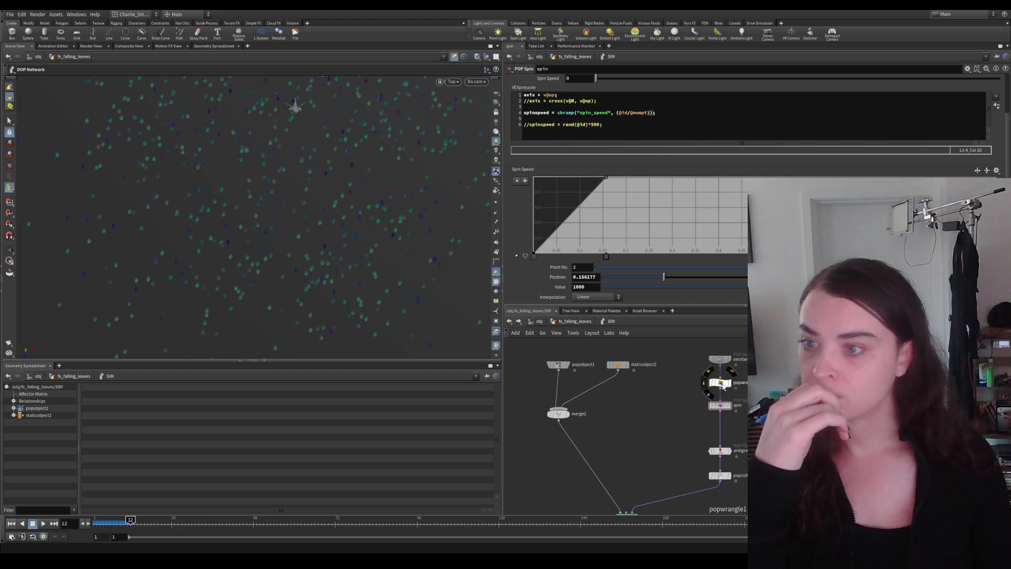
pyautogui.click(704, 383)
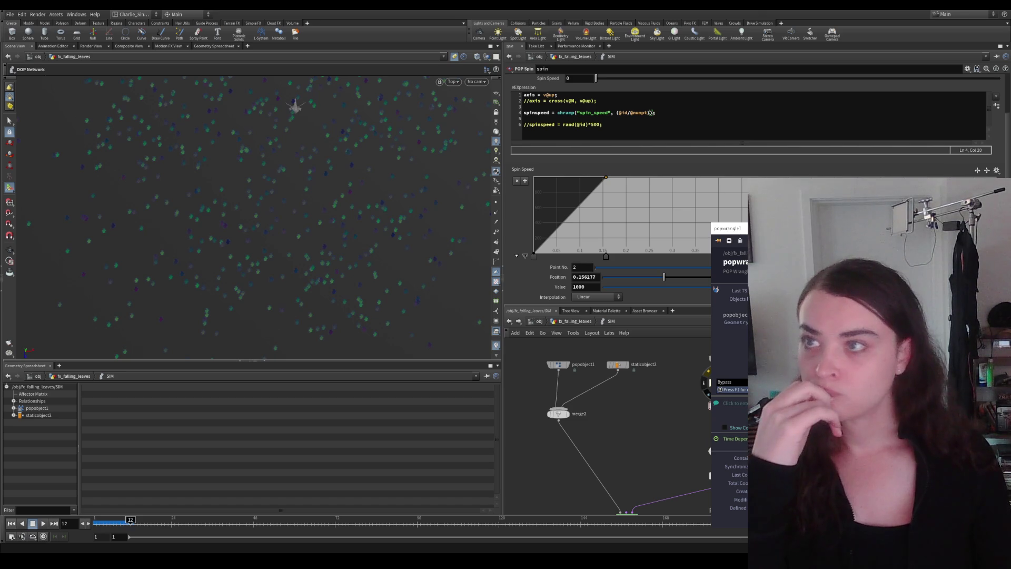
pyautogui.press('Escape')
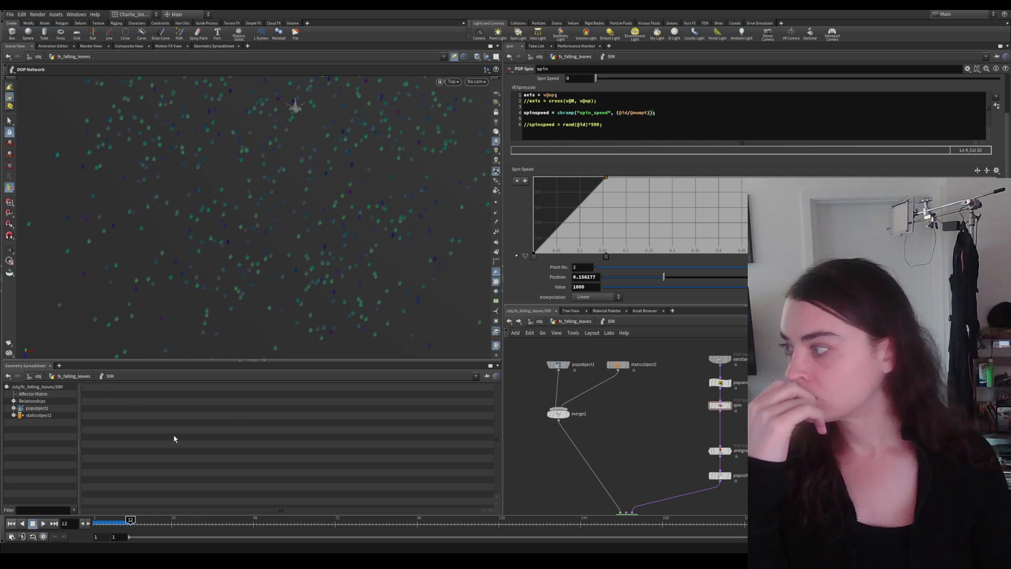
pyautogui.press('u')
pyautogui.click(688, 448)
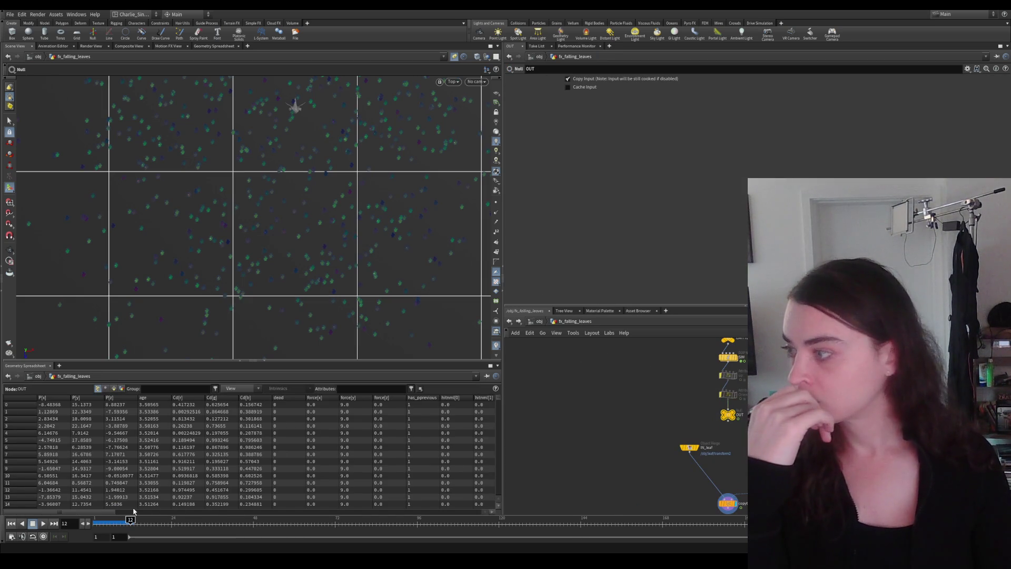
pyautogui.moveTo(105, 511)
pyautogui.mouseDown()
pyautogui.moveTo(393, 511)
pyautogui.moveTo(201, 512)
pyautogui.moveTo(277, 511)
pyautogui.mouseUp()
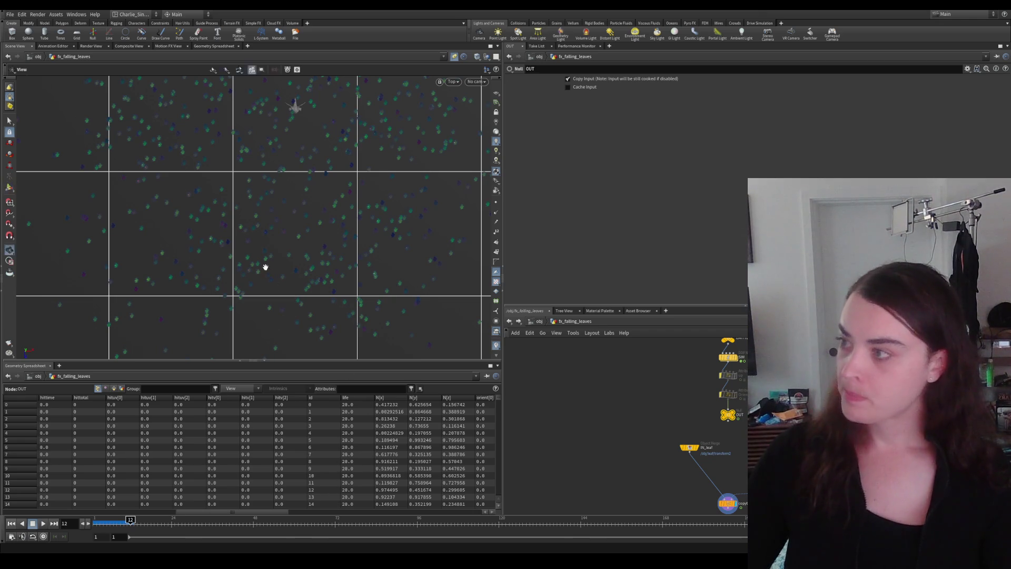
pyautogui.hotkey('space', '1')
pyautogui.scroll(-2, 696, 435)
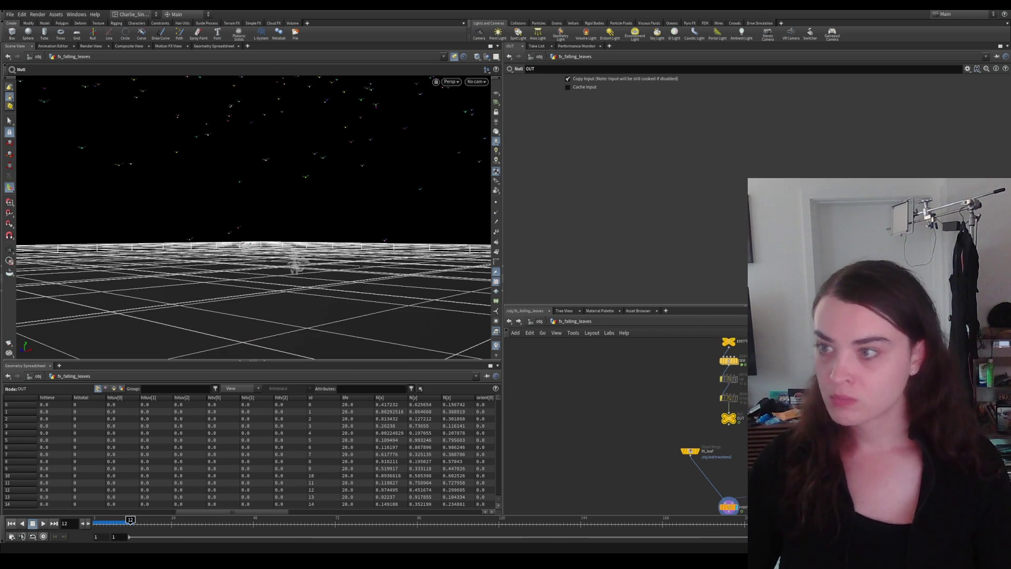
pyautogui.doubleClick(730, 388)
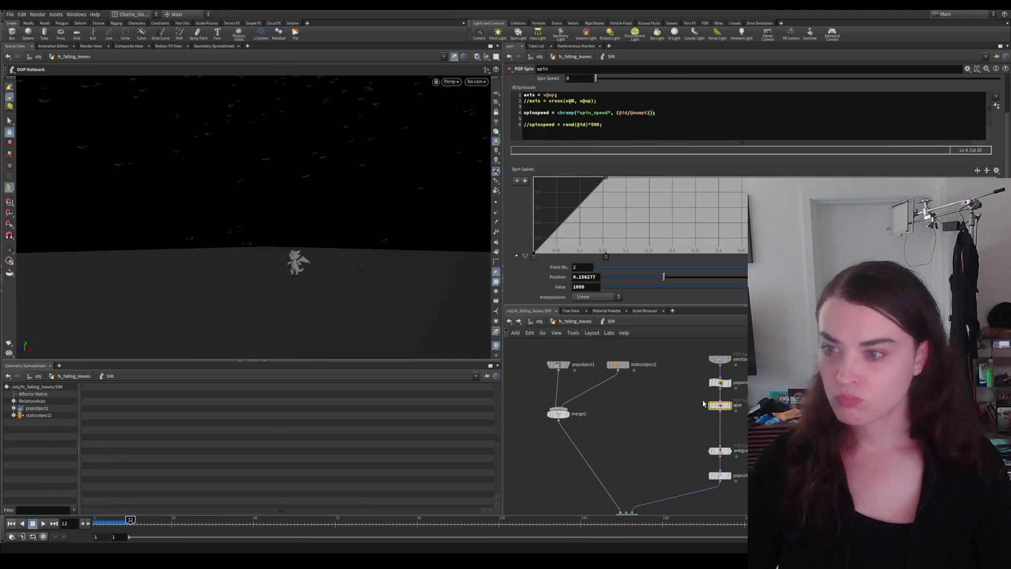
pyautogui.moveTo(719, 357)
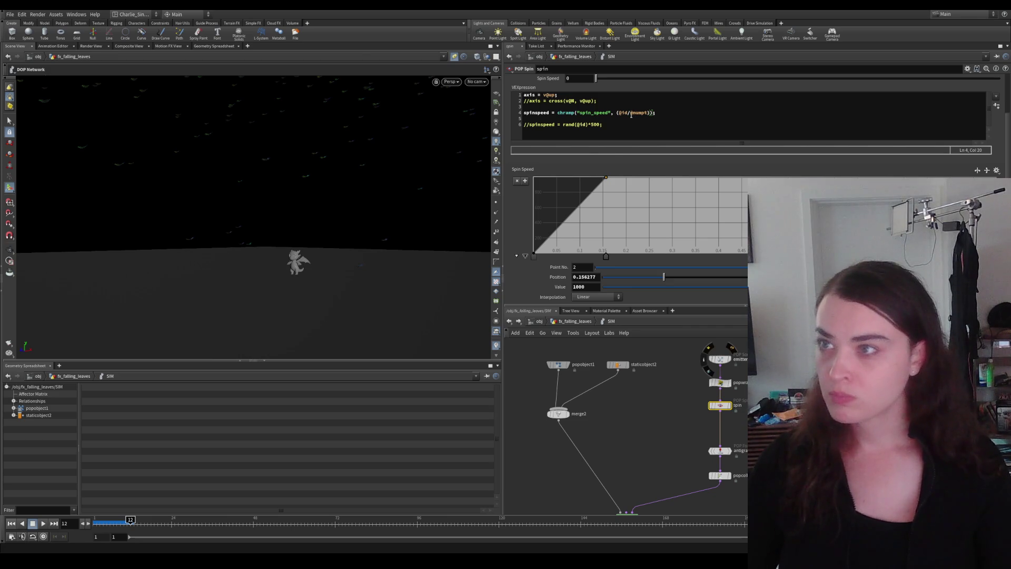
pyautogui.click(618, 112)
pyautogui.write('((float)@id/')
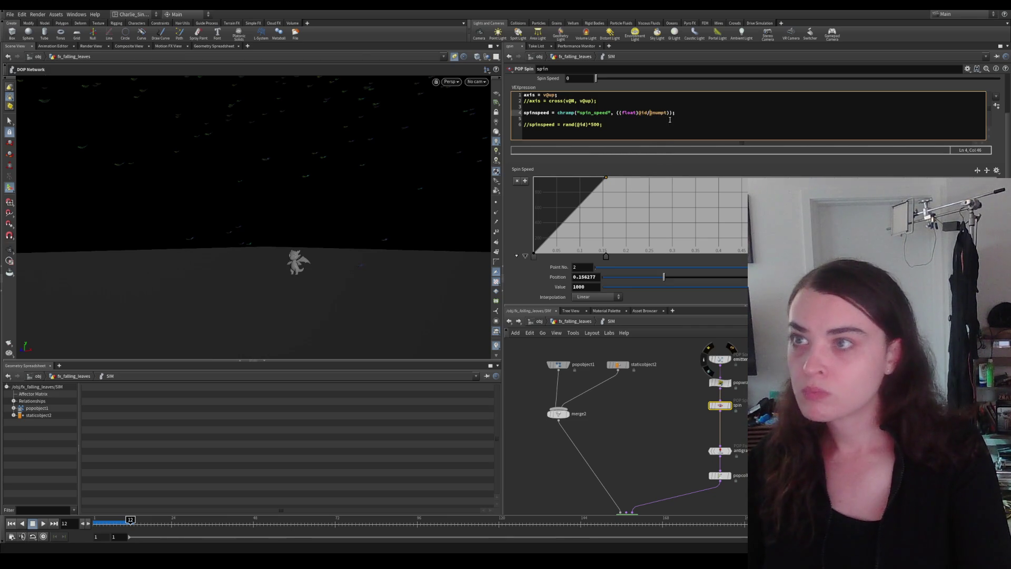
pyautogui.write('(float@numpt)')
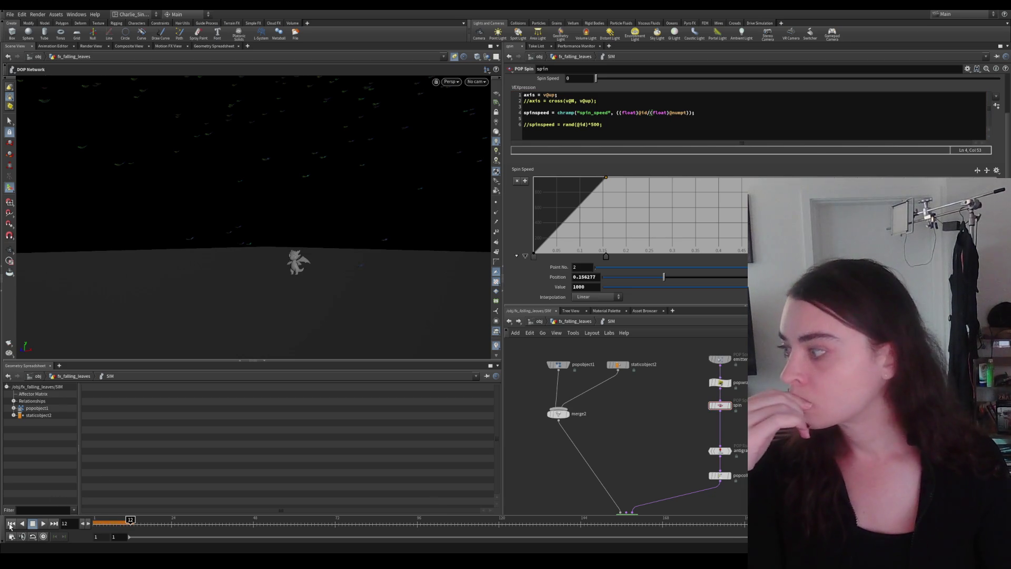
pyautogui.click(44, 523)
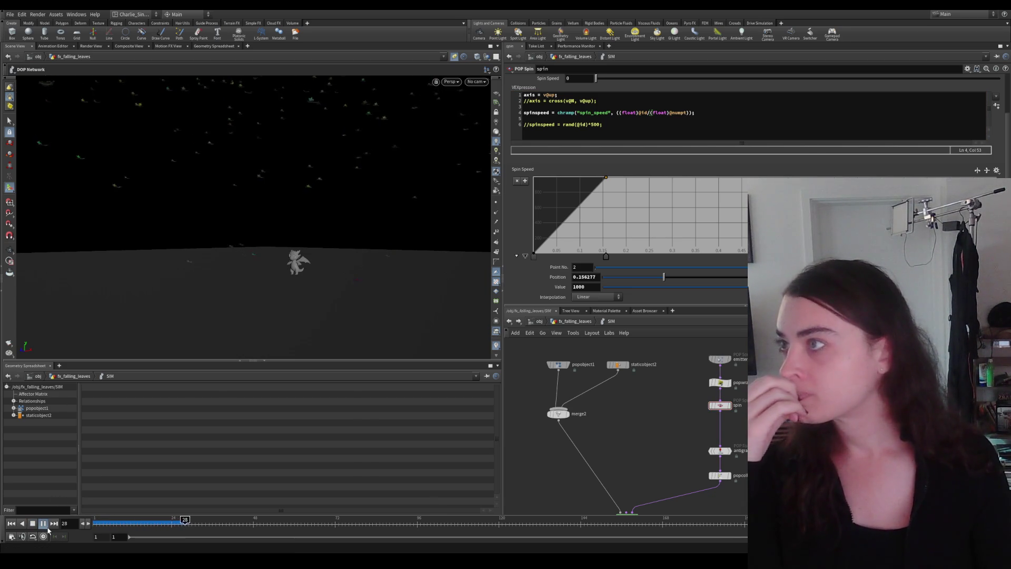
pyautogui.moveTo(308, 265)
pyautogui.mouseDown()
pyautogui.moveTo(297, 258)
pyautogui.moveTo(360, 208)
pyautogui.moveTo(340, 269)
pyautogui.mouseUp()
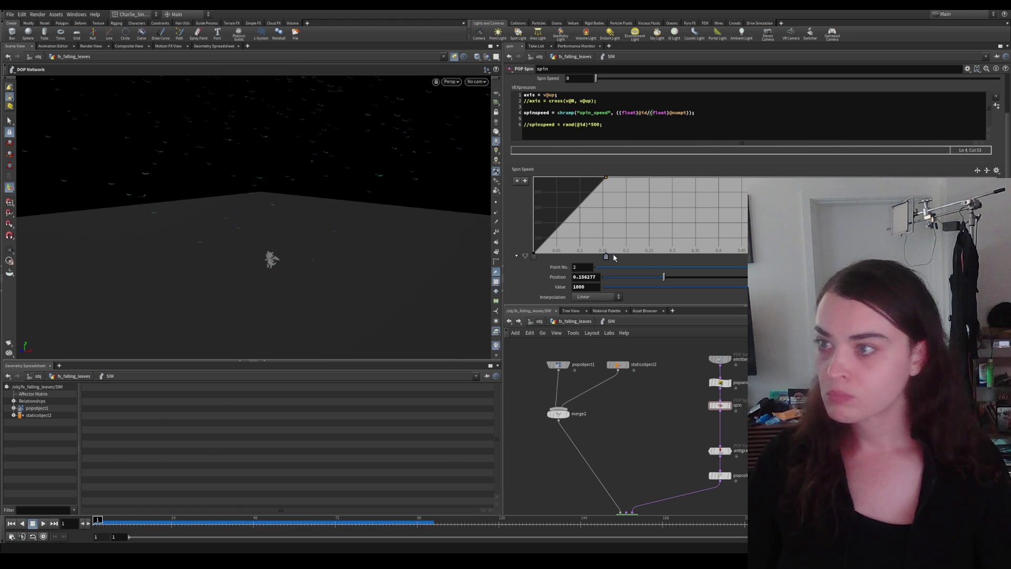
pyautogui.moveTo(606, 257); pyautogui.dragTo(742, 257)
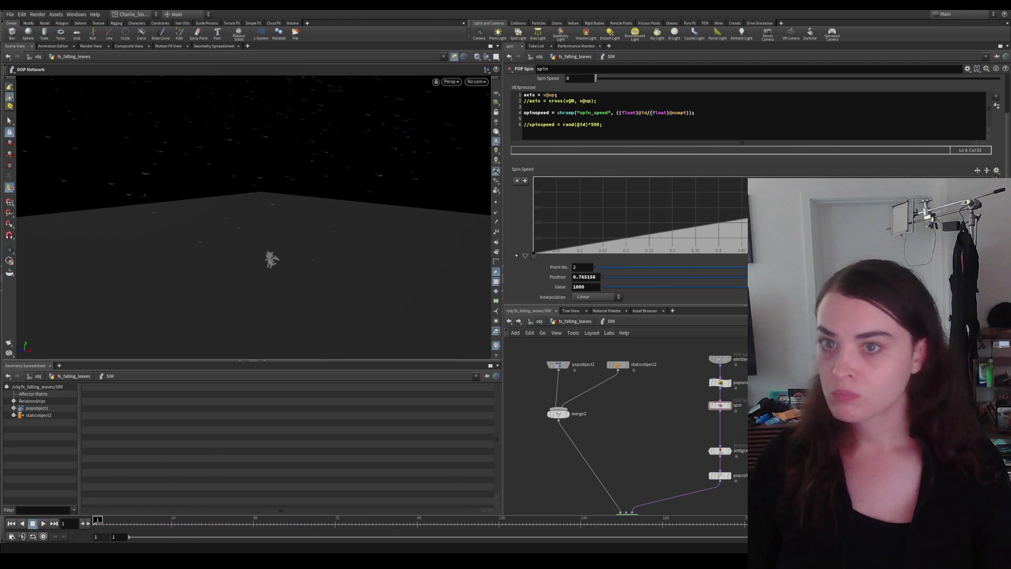
pyautogui.write('1')
pyautogui.click(46, 523)
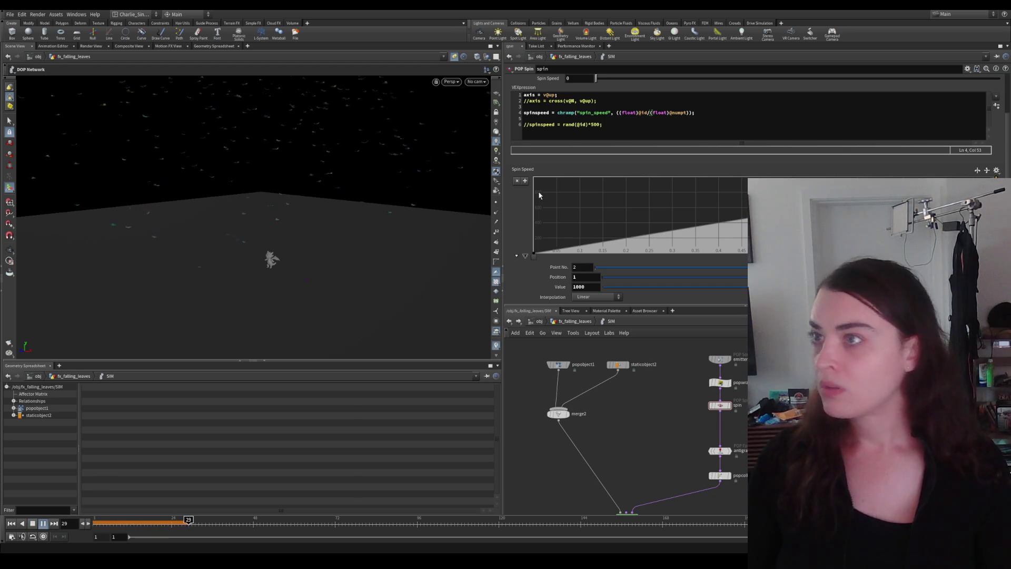
# Step: Delete the commented rand line, reset to frame 1, and go up to the SIM network's settings
pyautogui.click(703, 114)
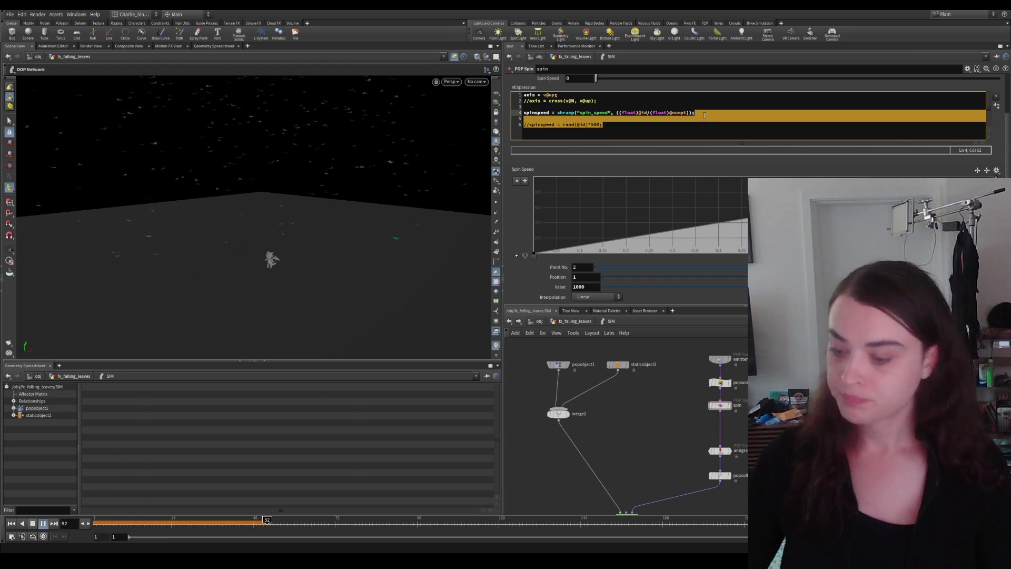
pyautogui.press('BackSpace')
pyautogui.click(275, 285)
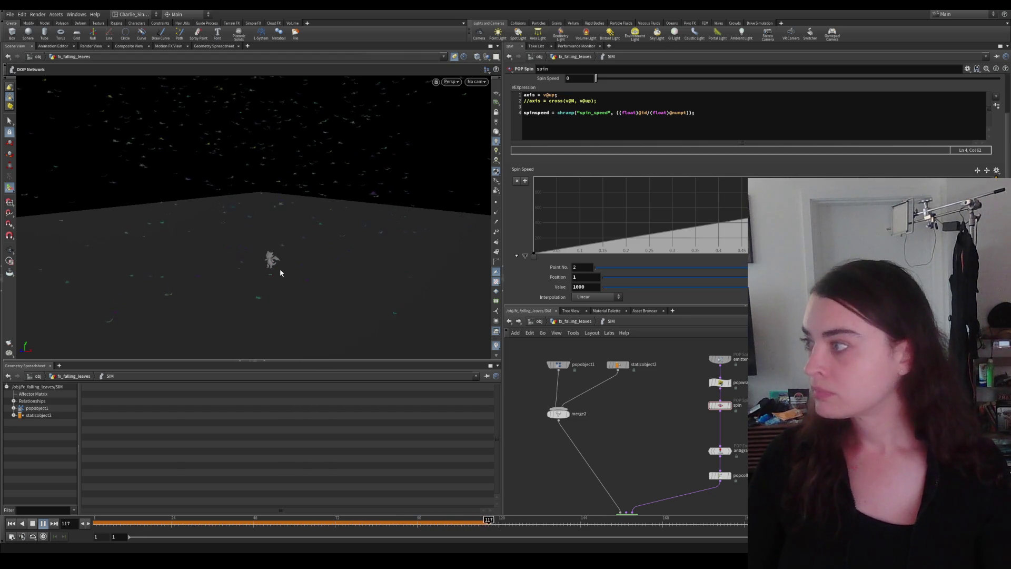
pyautogui.press('Escape')
pyautogui.scroll(3, 287, 271)
pyautogui.moveTo(306, 246); pyautogui.dragTo(316, 316)
pyautogui.press('Escape')
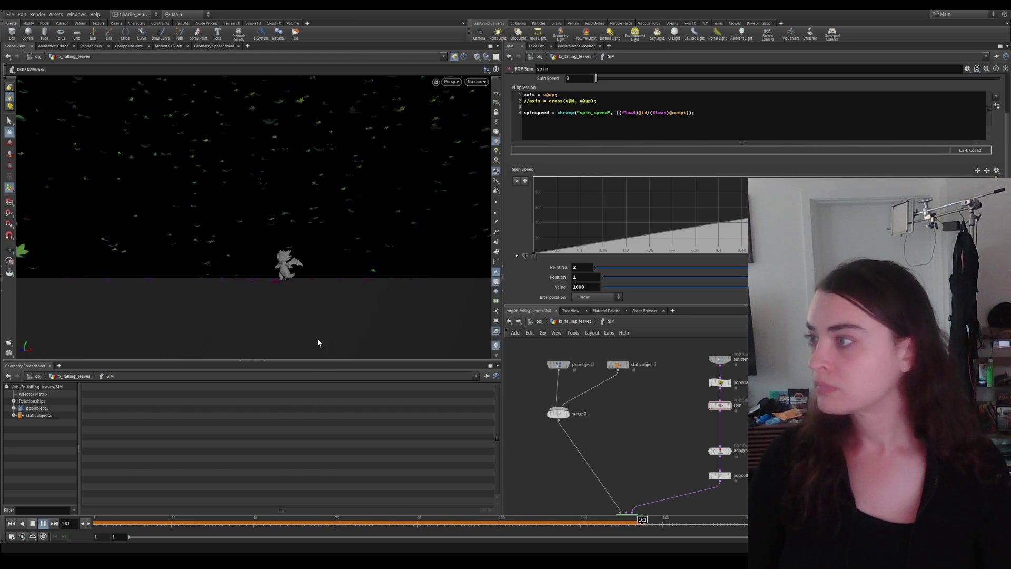
pyautogui.hotkey('ctrl', 'Up')
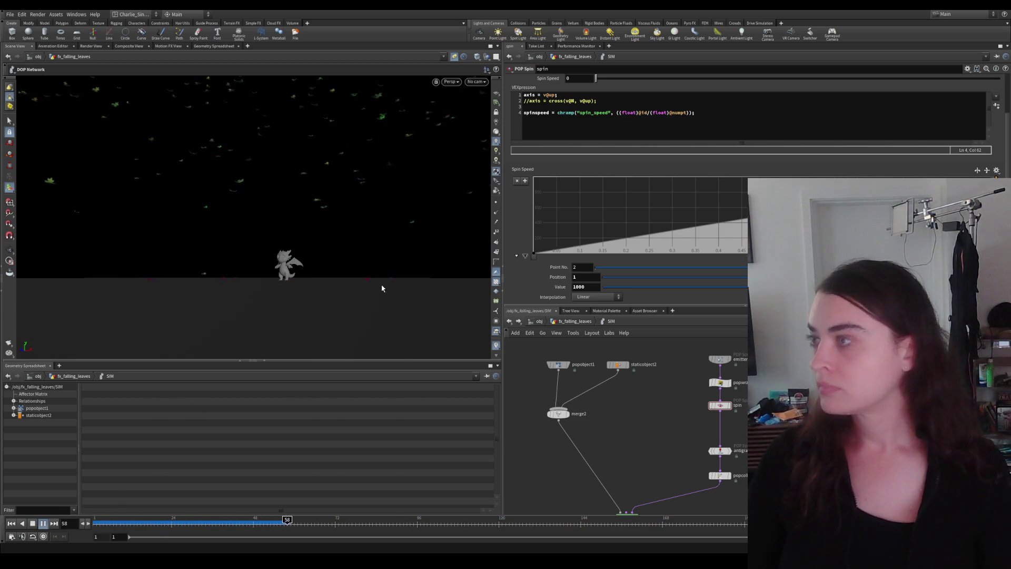
pyautogui.press('Escape')
pyautogui.moveTo(356, 261); pyautogui.dragTo(322, 269)
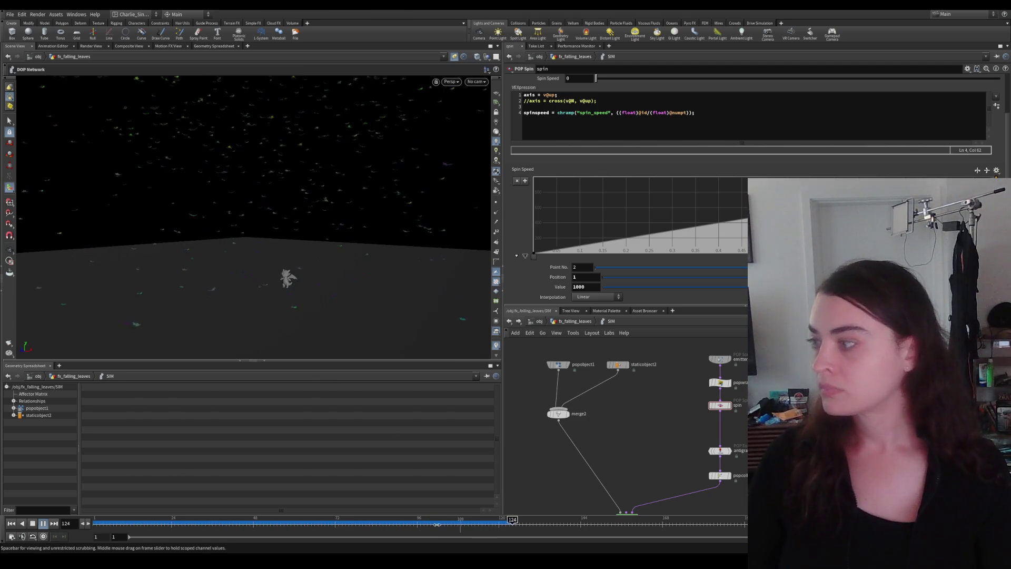
pyautogui.press('u')
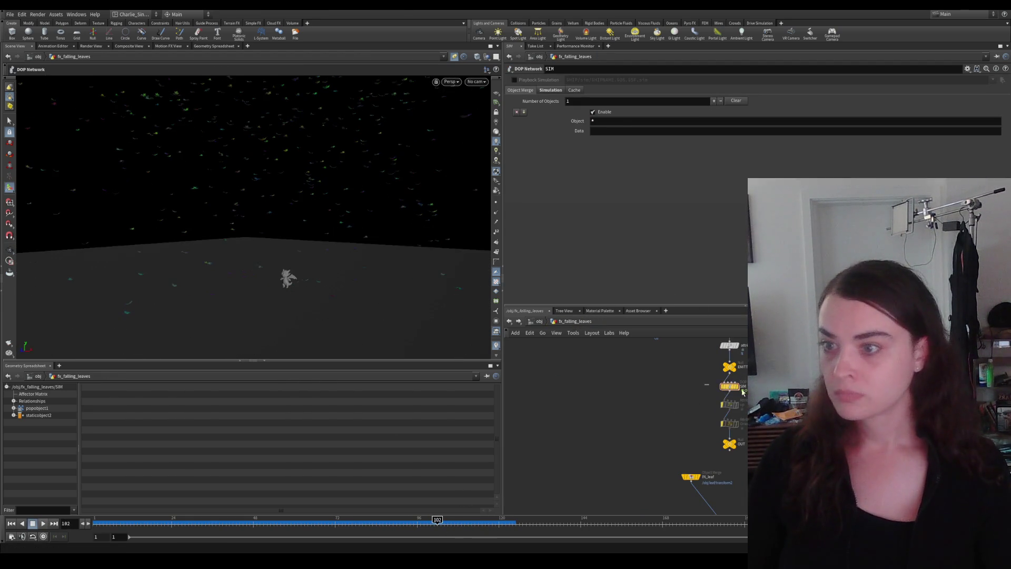
# Step: Check the SIM timing settings, replay the full range, and dive inside the SIM DOP network
pyautogui.click(550, 89)
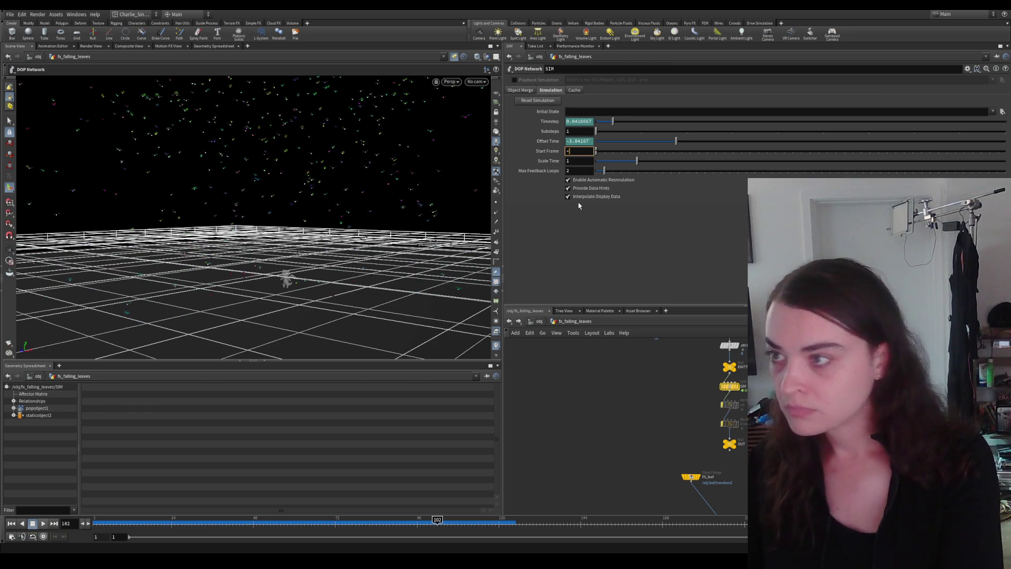
pyautogui.write('120')
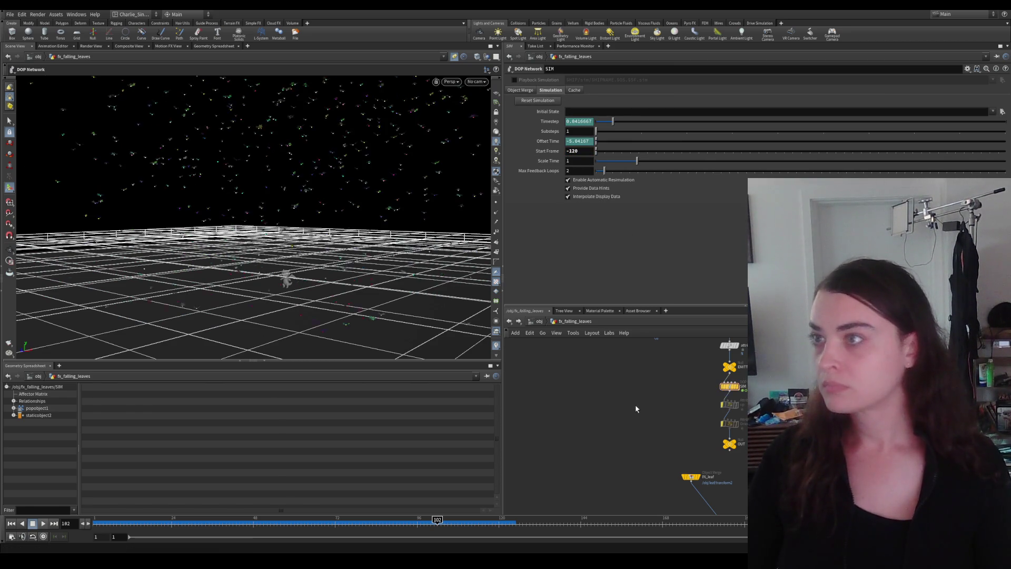
pyautogui.write('w')
pyautogui.click(12, 523)
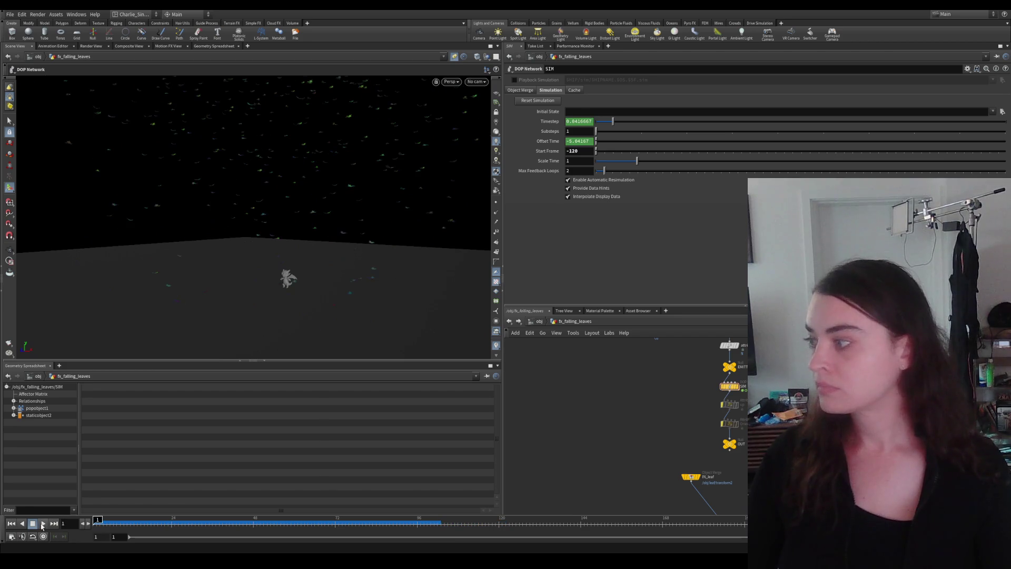
pyautogui.moveTo(426, 291)
pyautogui.mouseDown()
pyautogui.moveTo(325, 270)
pyautogui.moveTo(349, 311)
pyautogui.mouseUp()
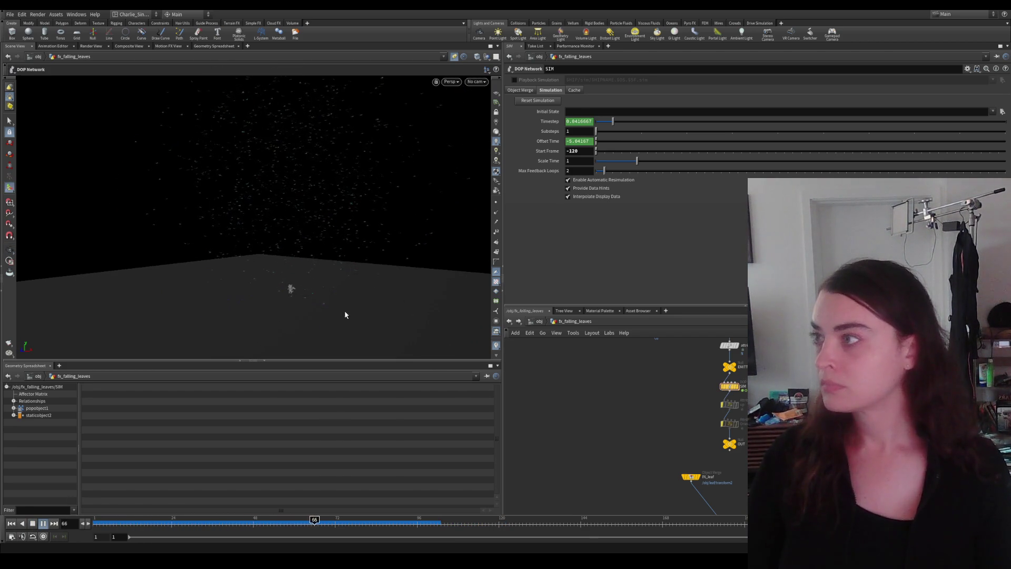
pyautogui.scroll(5, 285, 308)
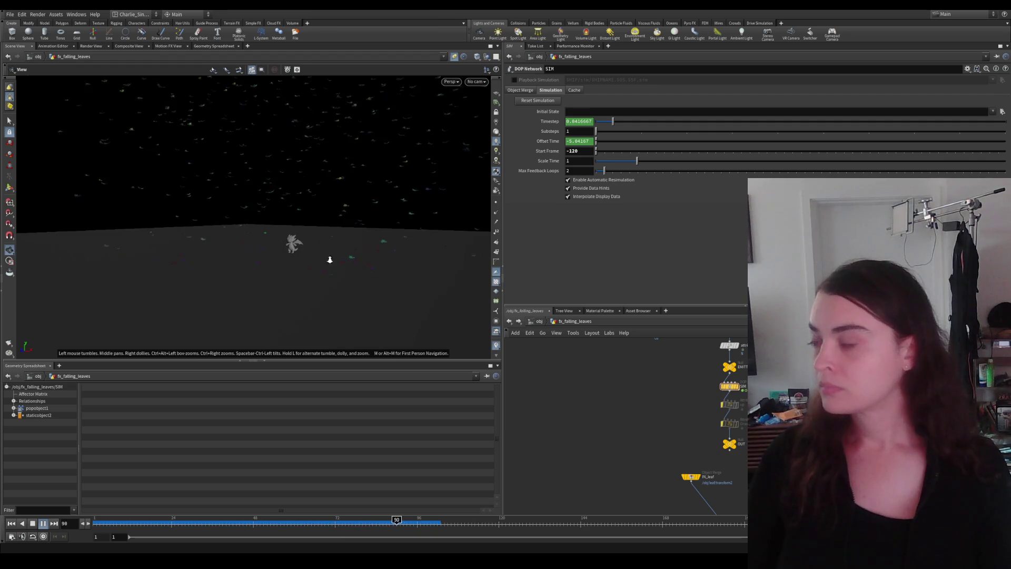
pyautogui.moveTo(371, 263); pyautogui.dragTo(381, 241)
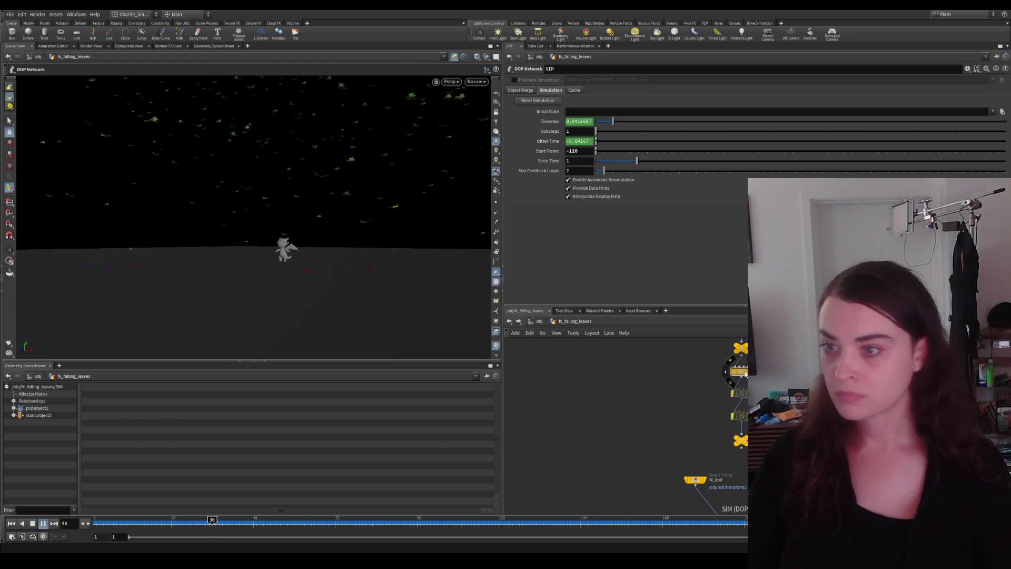
pyautogui.doubleClick(691, 478)
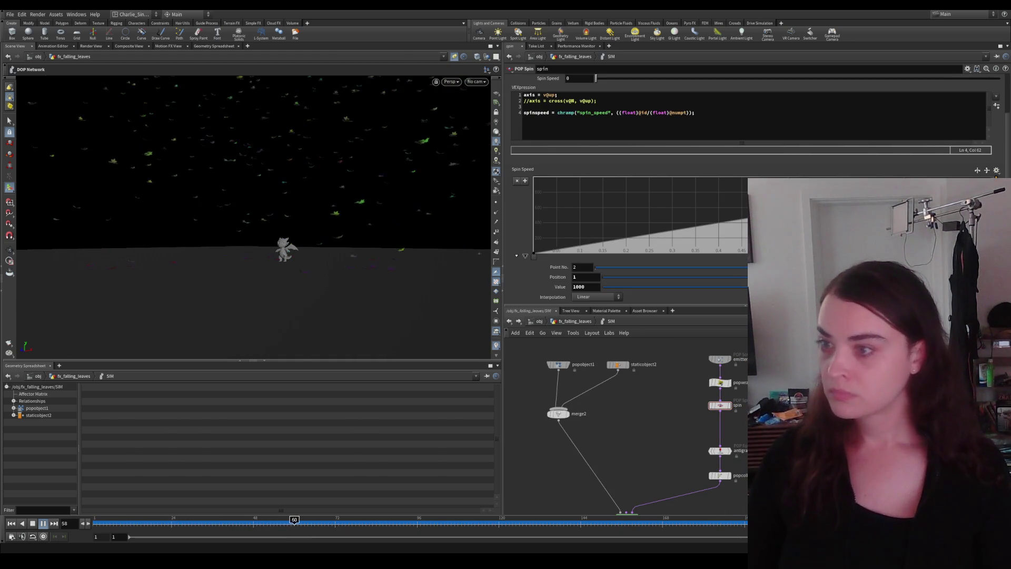
# Step: Set popcollisionbehavior1's Response from Stick to Stop so leaves halt on the ground
pyautogui.click(720, 474)
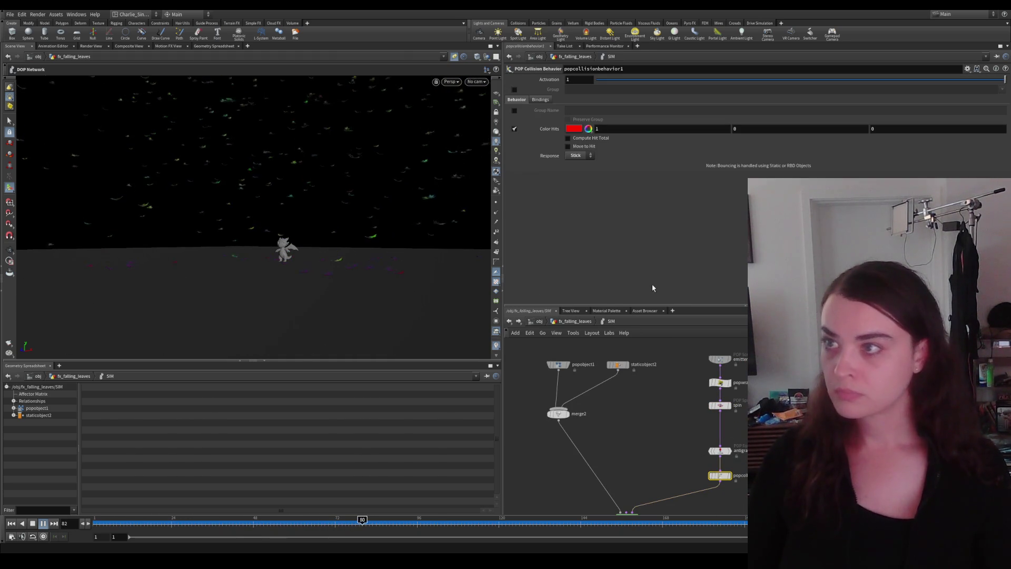
pyautogui.click(579, 156)
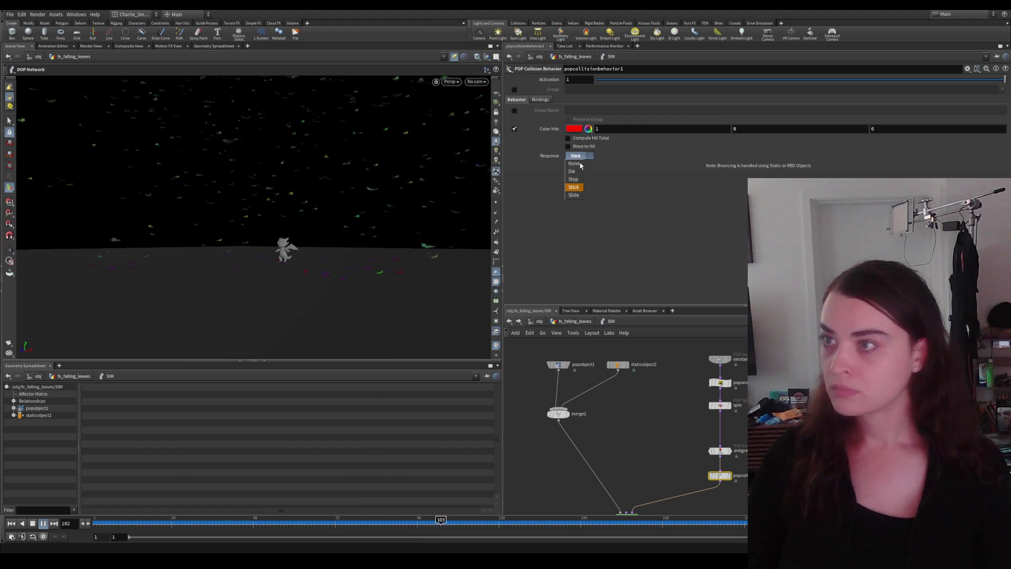
pyautogui.click(575, 178)
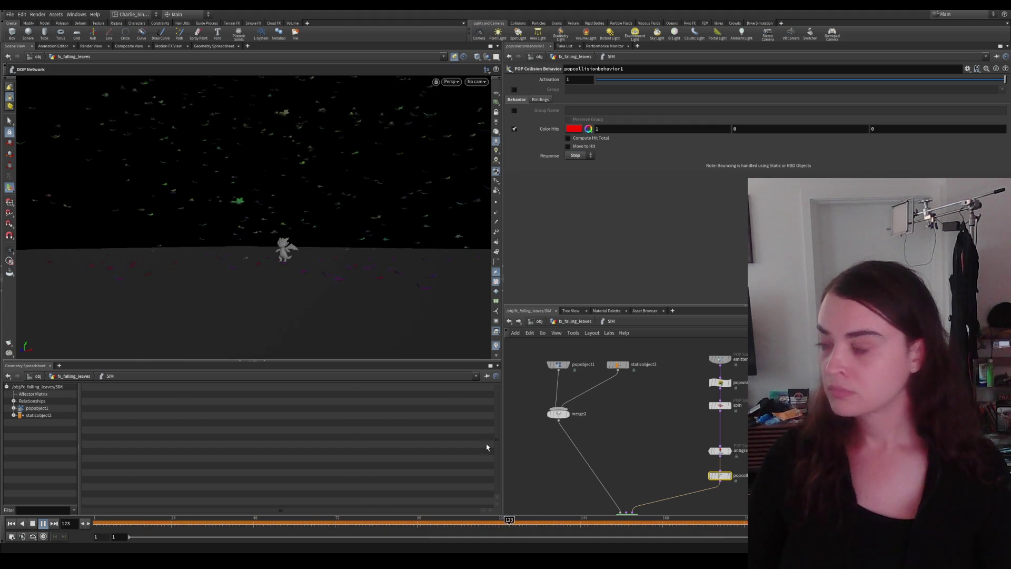
# Step: Rewind and replay the simulation to check the Stop collision response
pyautogui.click(42, 522)
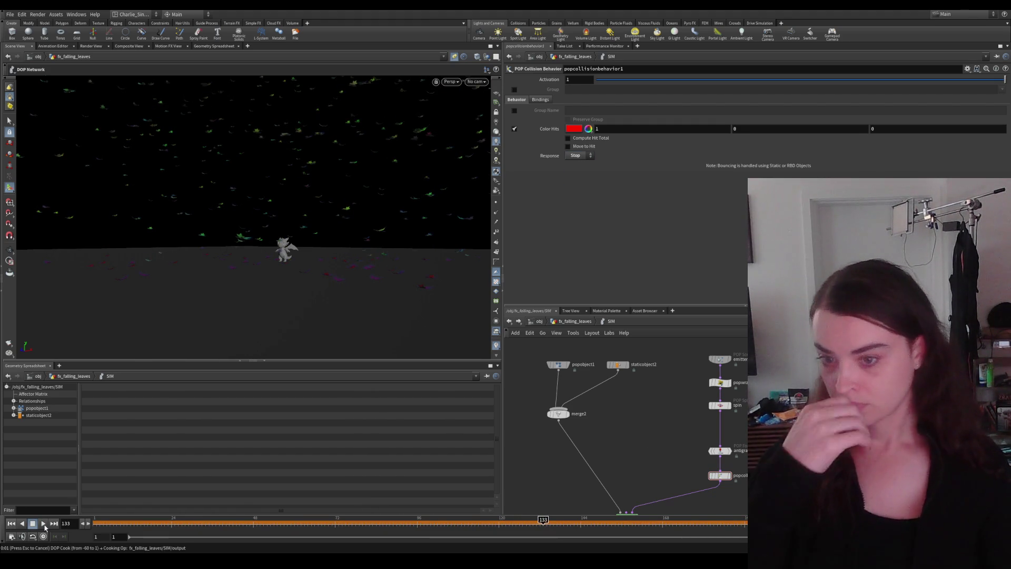
pyautogui.click(11, 522)
pyautogui.click(43, 522)
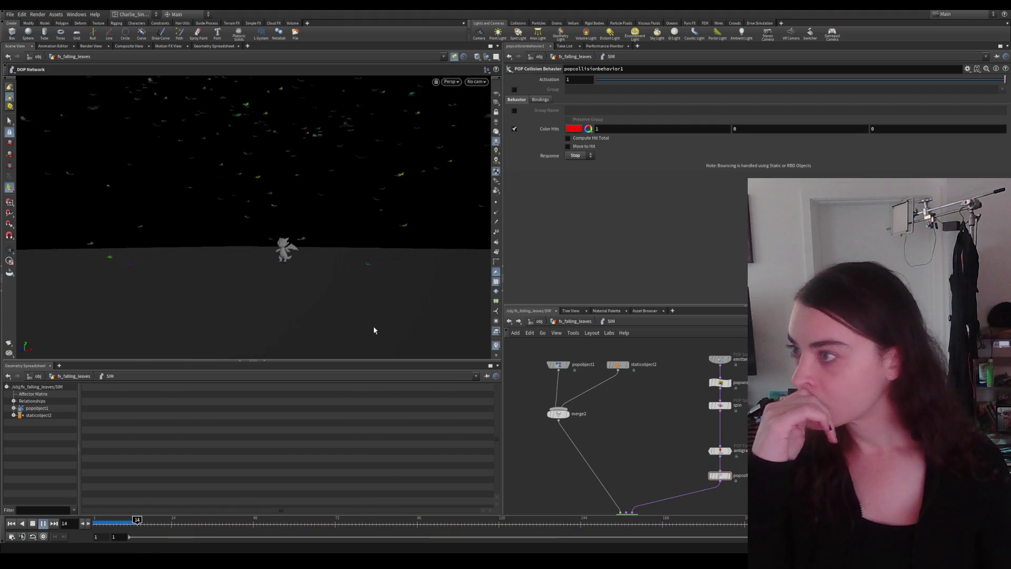
pyautogui.click(551, 332)
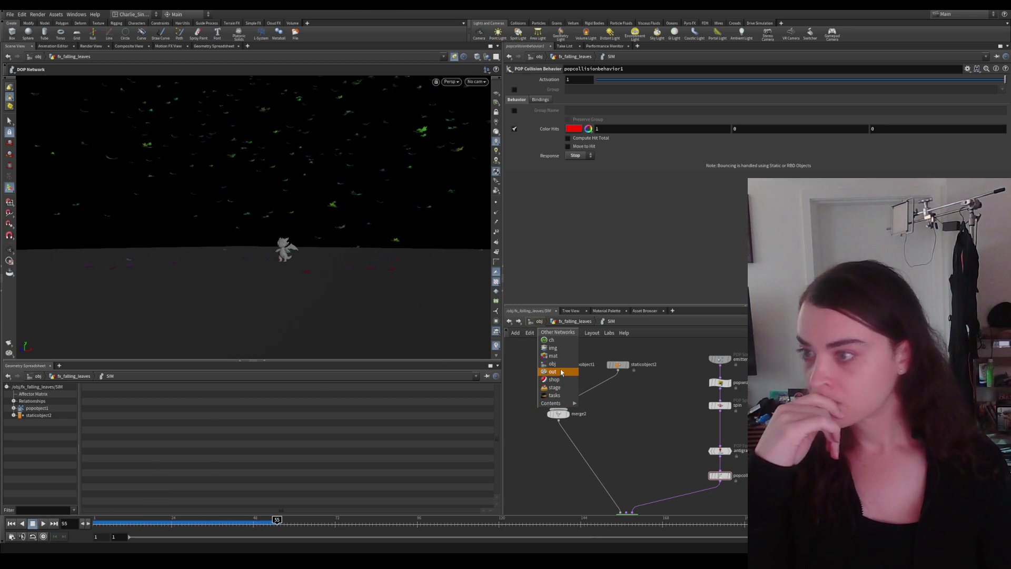
# Step: In /out, render the Export Labs Niagara ROP to write ptc_leaves_falling.hbjson through frame 240
pyautogui.click(562, 372)
pyautogui.moveTo(669, 368); pyautogui.dragTo(746, 463)
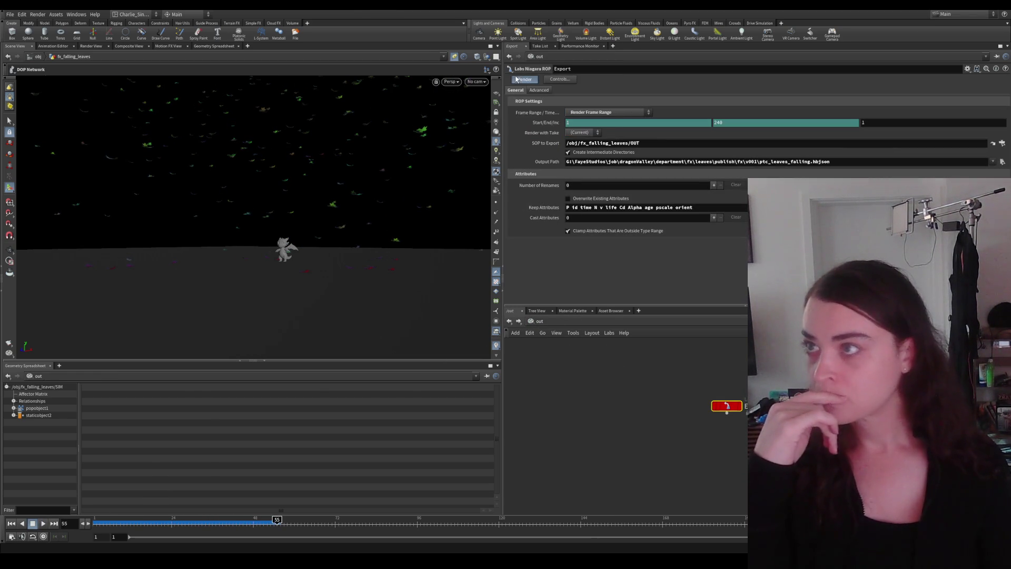
pyautogui.click(521, 79)
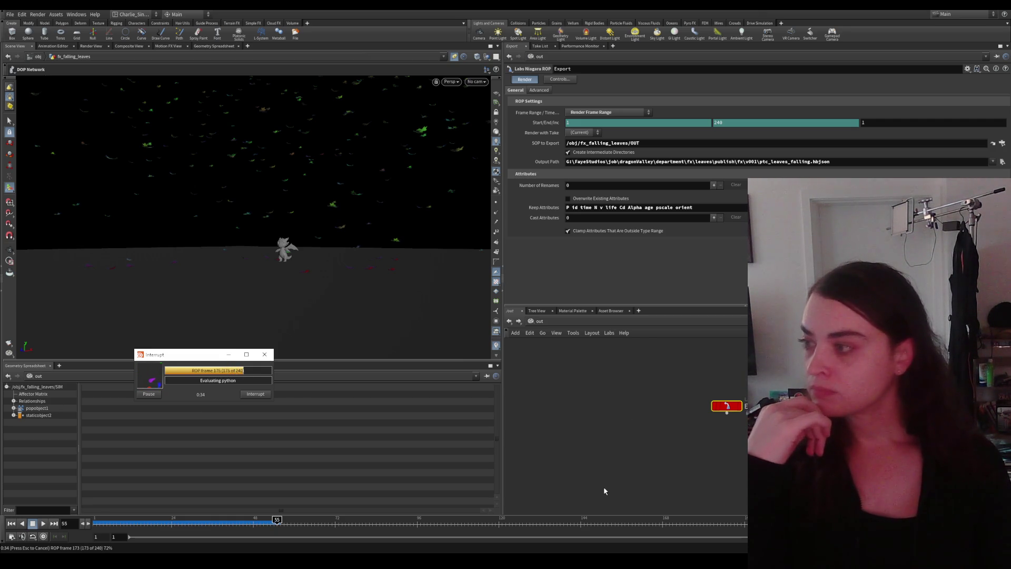
pyautogui.moveTo(205, 355); pyautogui.dragTo(278, 345)
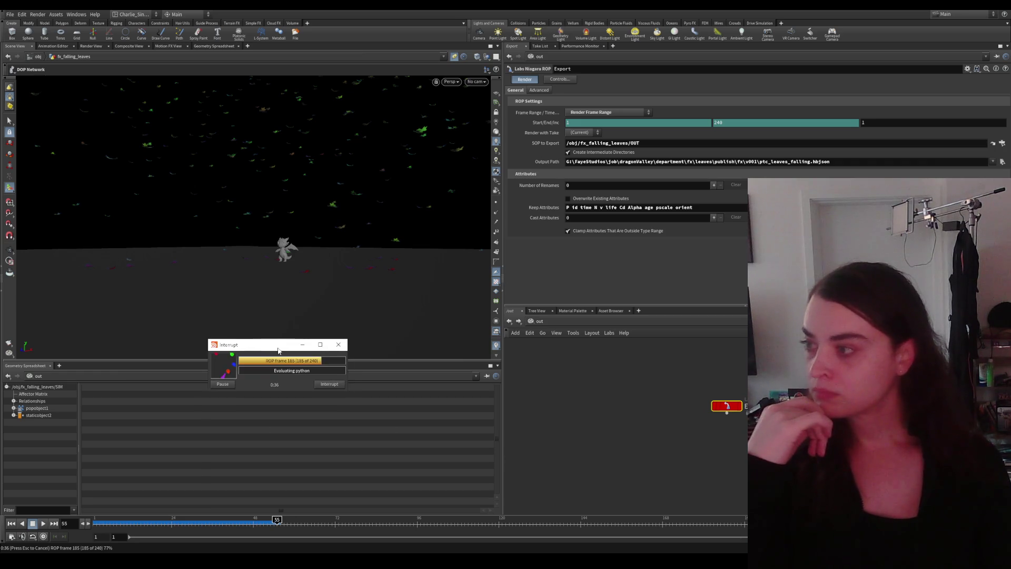
pyautogui.moveTo(639, 542)
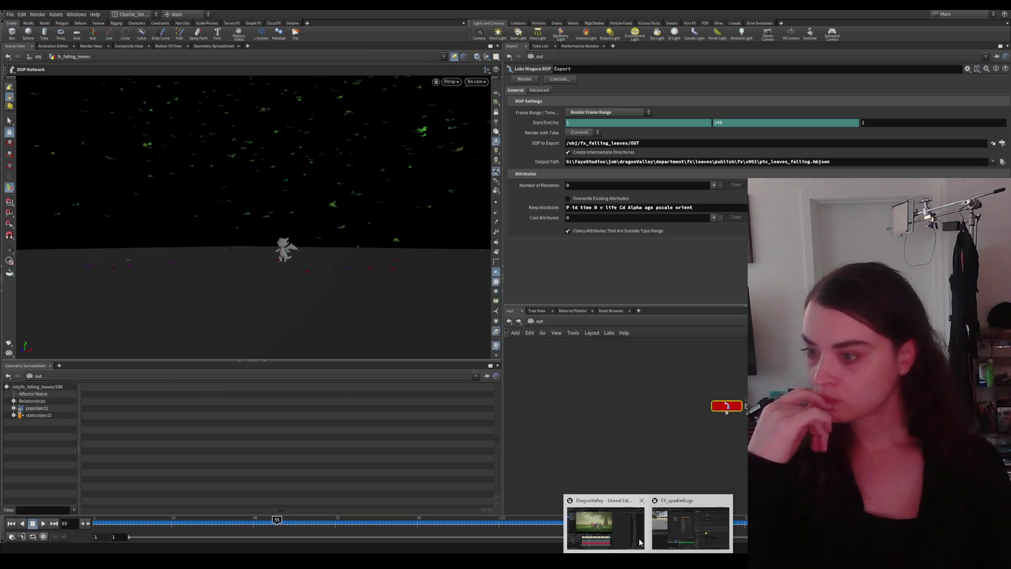
# Step: In Unreal Engine, rewind the meadow sequence and play it to review the falling leaves
pyautogui.click(608, 525)
pyautogui.click(160, 346)
pyautogui.click(406, 346)
pyautogui.click(47, 533)
pyautogui.click(85, 532)
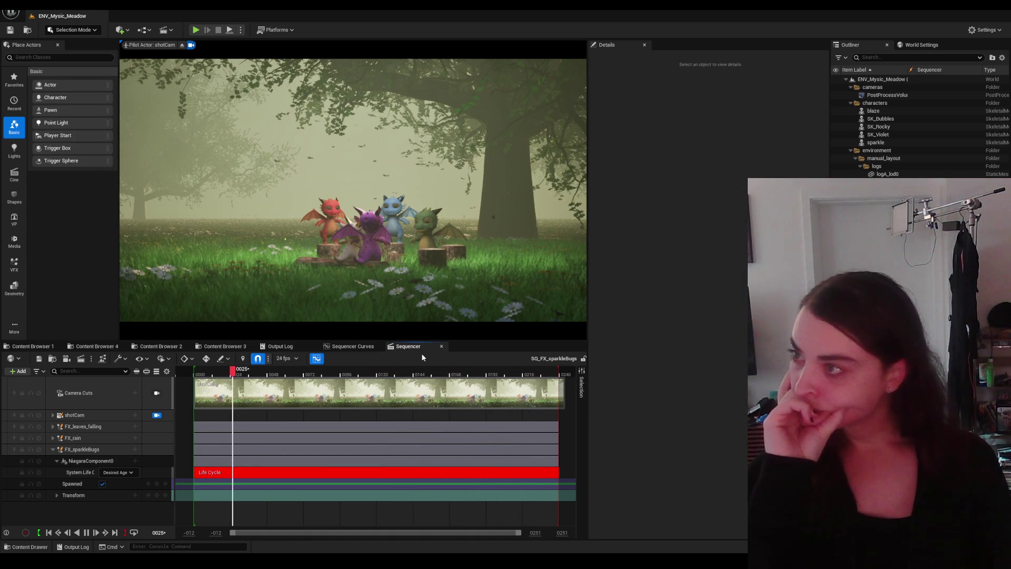
# Step: Stop the sequence playback and return to Houdini's network view
pyautogui.press('Escape')
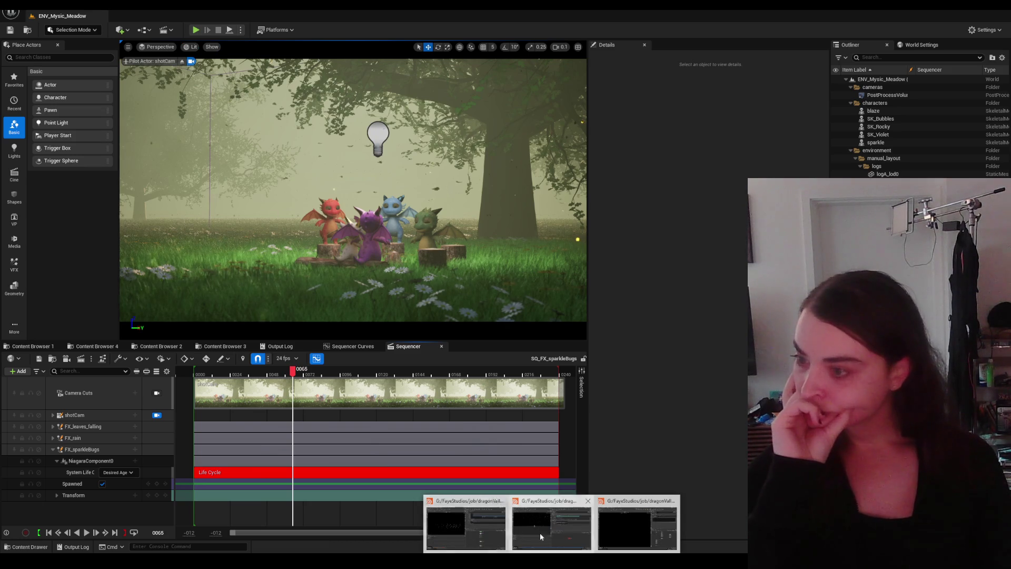
pyautogui.moveTo(551, 554)
pyautogui.click(540, 533)
pyautogui.click(540, 321)
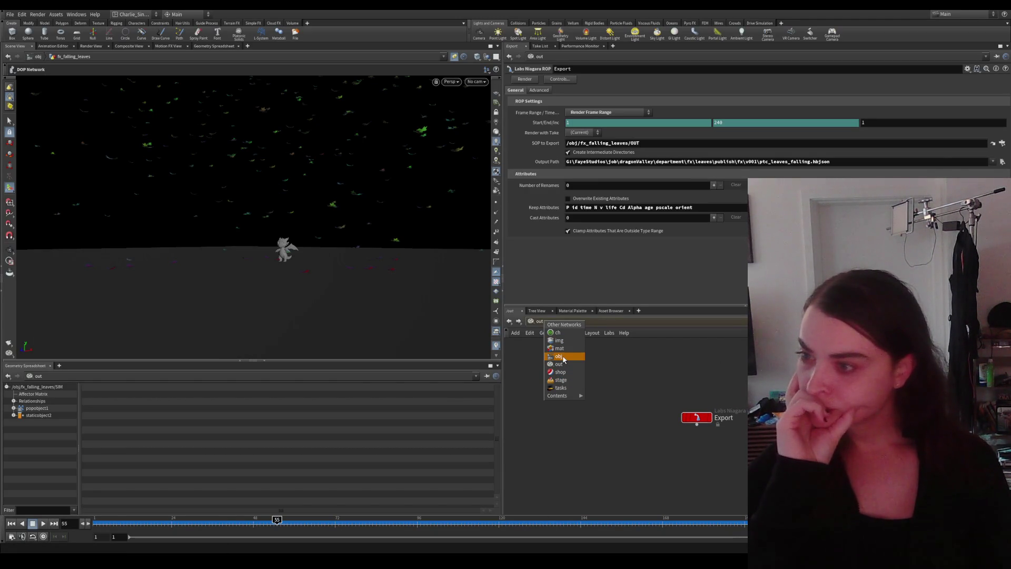
# Step: Dive into obj > fx_falling_leaves > SIM and set the spin ramp's end value to 500
pyautogui.click(563, 358)
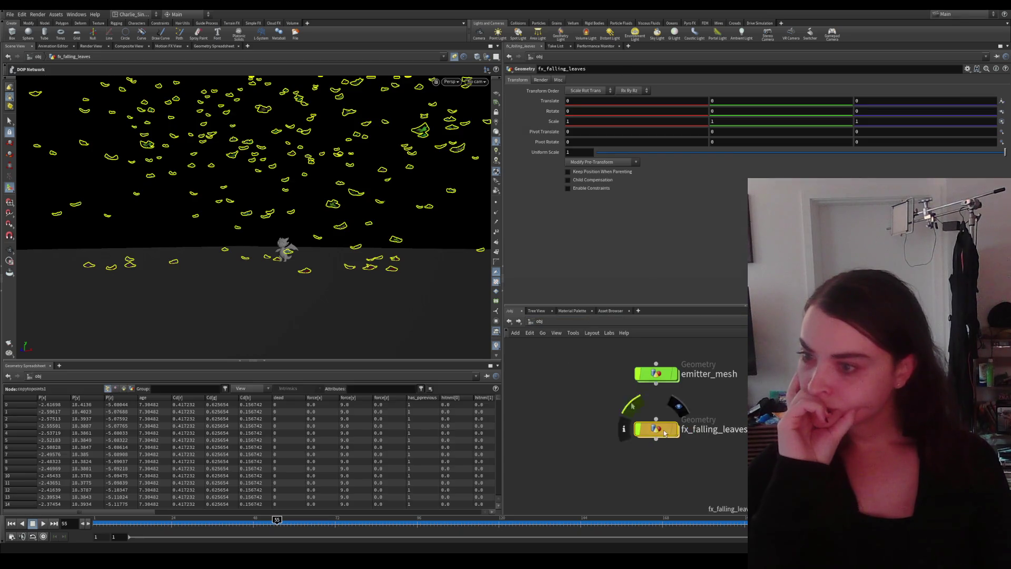
pyautogui.doubleClick(656, 430)
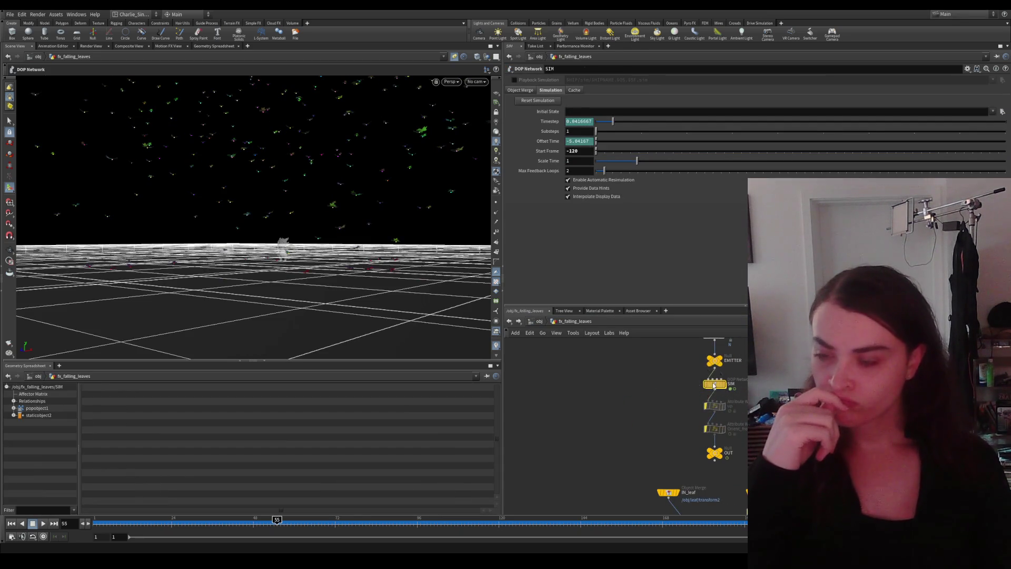
pyautogui.doubleClick(696, 480)
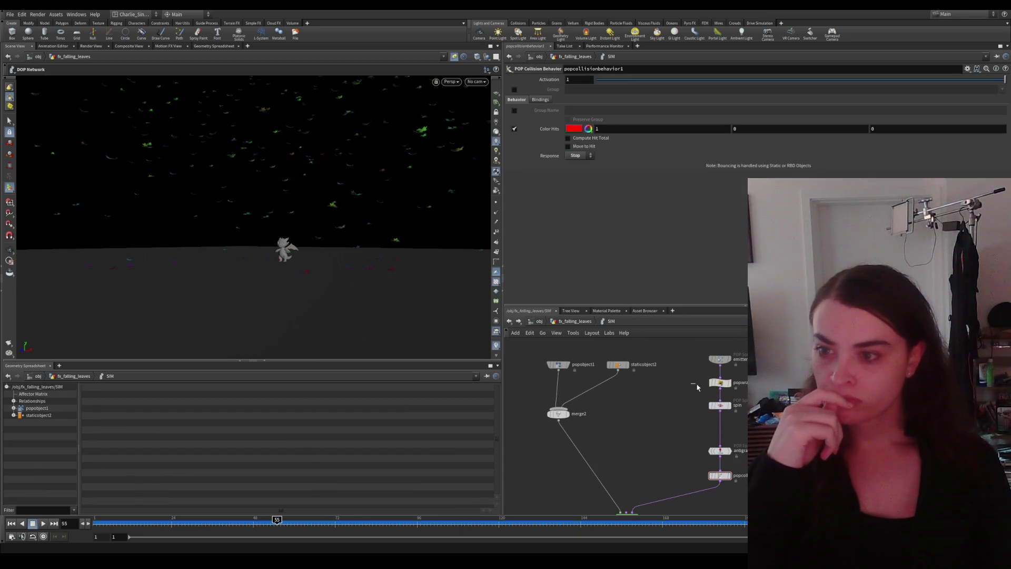
pyautogui.click(720, 383)
pyautogui.click(720, 405)
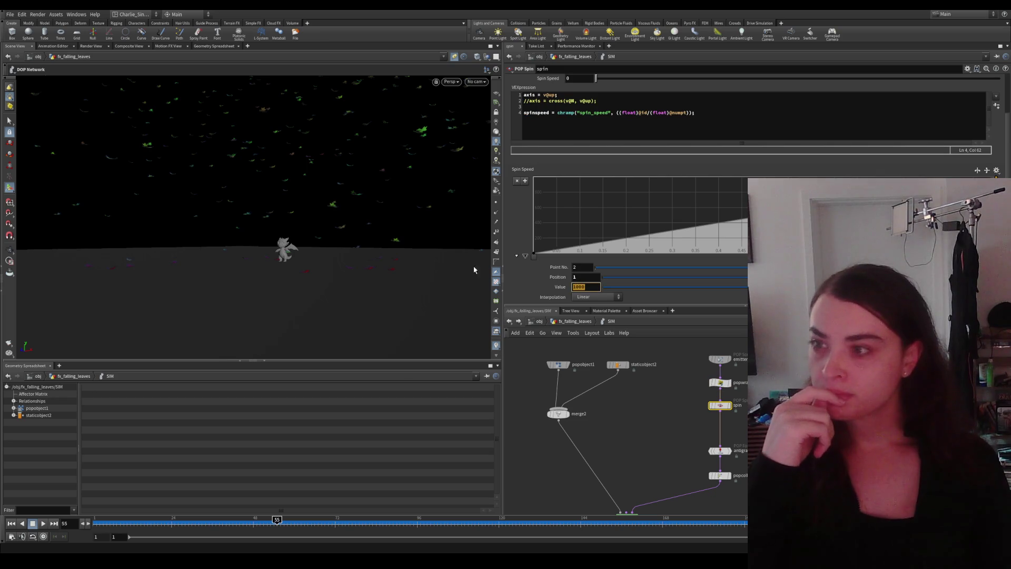
pyautogui.write('500')
# Step: Go up to fx_falling_leaves and show scatter1's settings with its total count of 1000
pyautogui.click(635, 413)
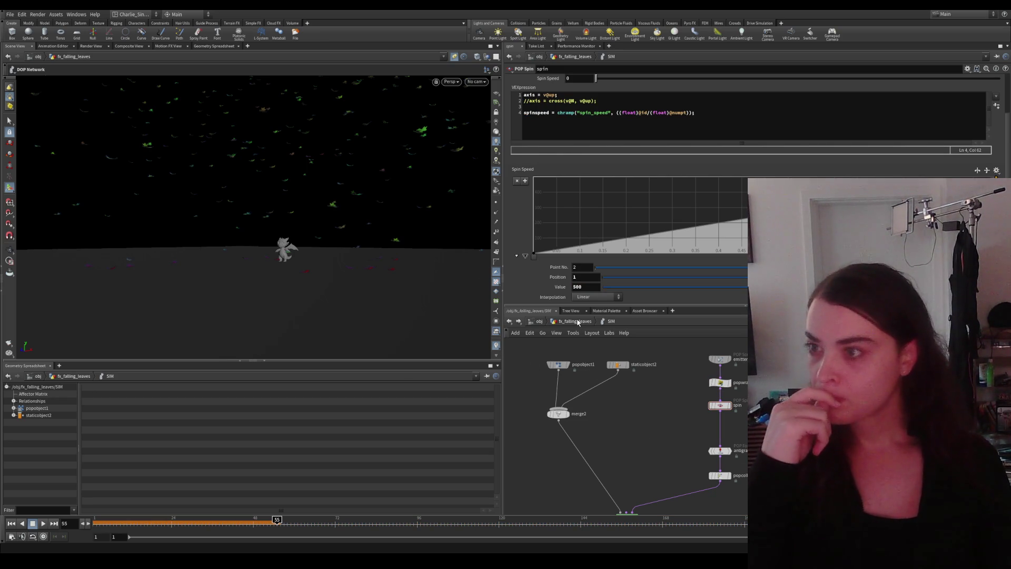
pyautogui.click(578, 321)
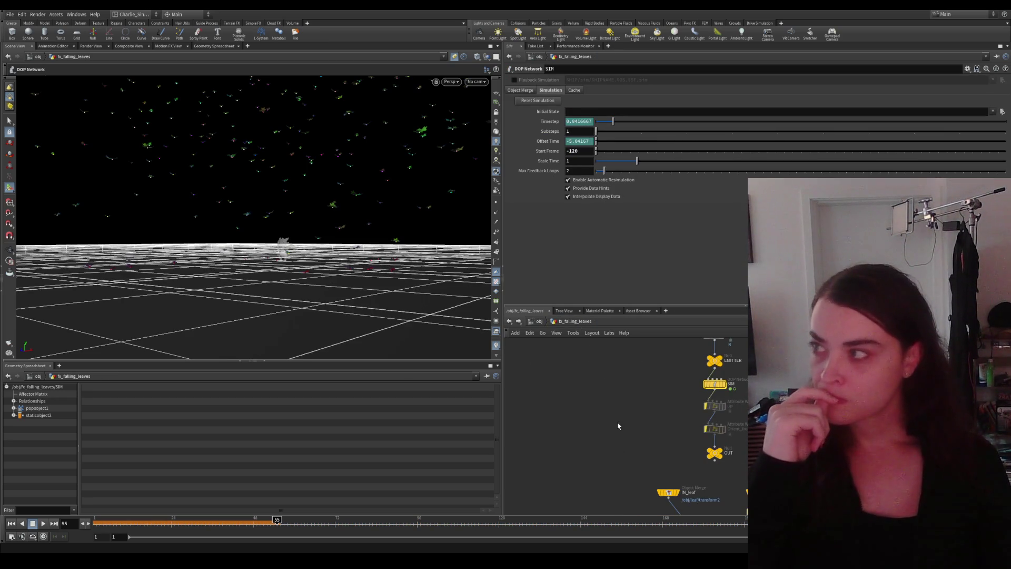
pyautogui.moveTo(618, 425); pyautogui.dragTo(606, 503)
pyautogui.click(600, 399)
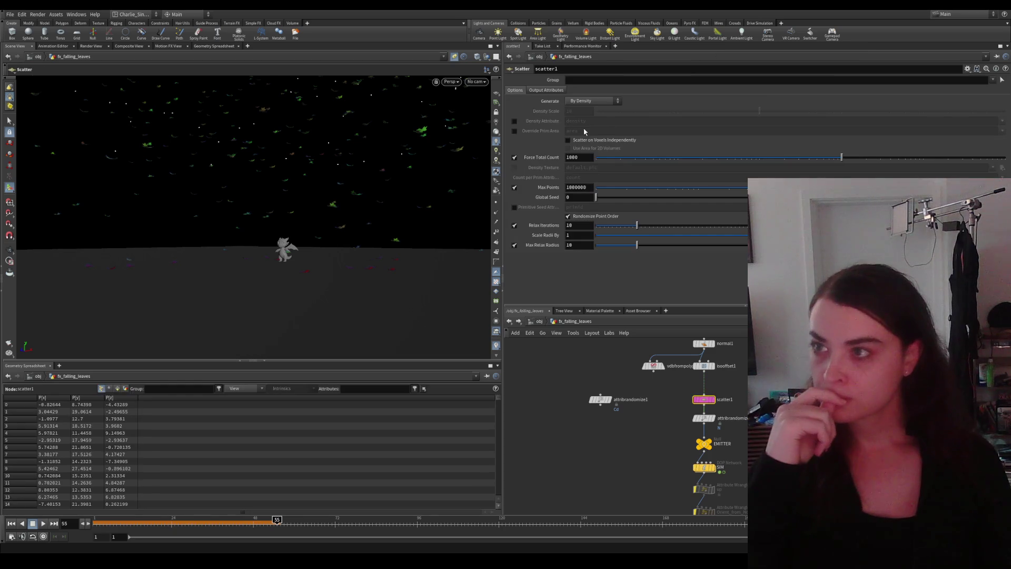
pyautogui.write('500')
# Step: Set scatter1 Force Total Count to 500 and re-cook the simulation from the start
pyautogui.press('Return')
pyautogui.click(20, 523)
pyautogui.click(43, 524)
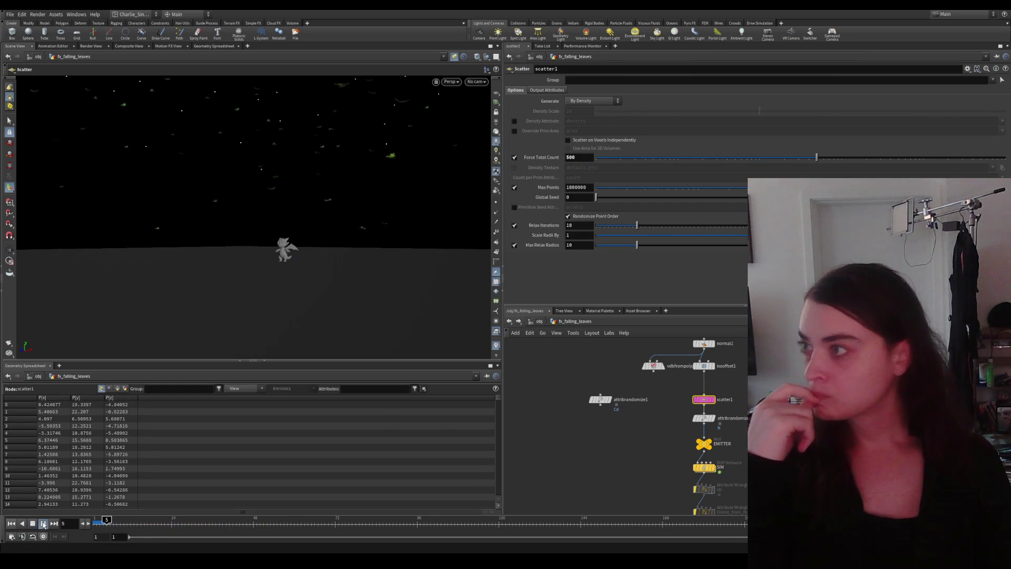
# Step: Switch to the /out network's Niagara export, then bring Unreal Engine forward
pyautogui.click(551, 322)
pyautogui.click(561, 378)
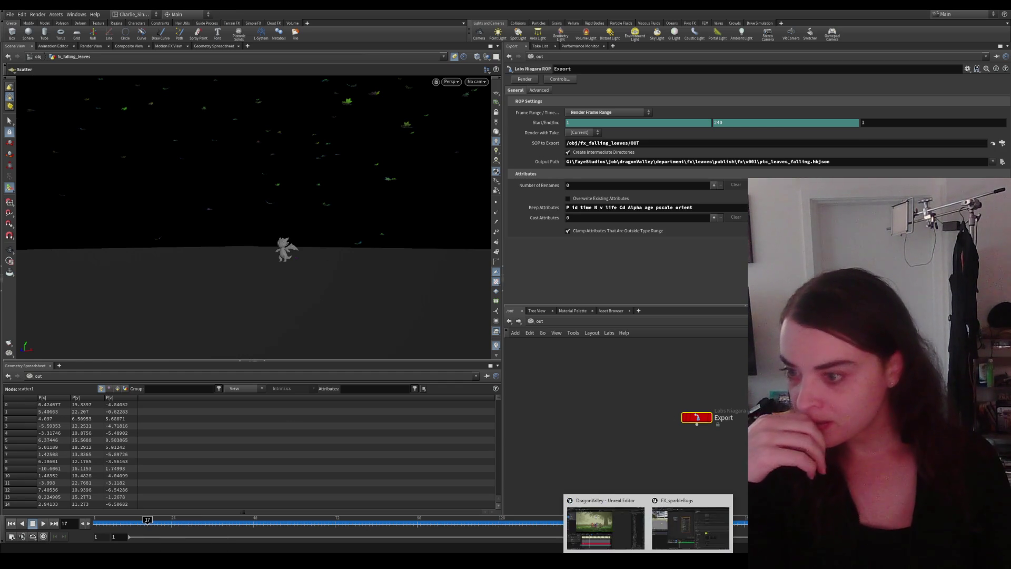
pyautogui.click(604, 525)
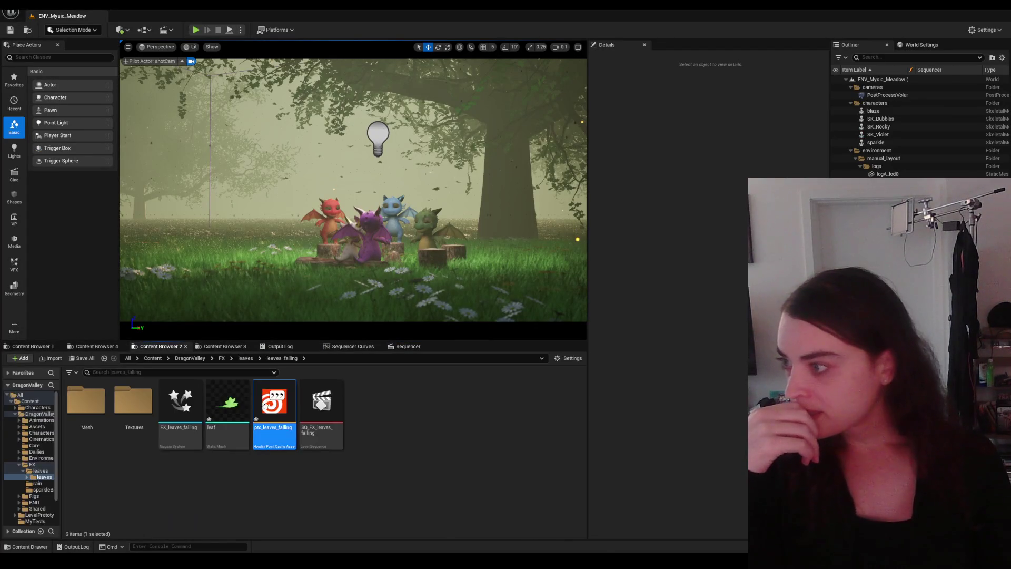
# Step: Check the ptc_leaves_falling asset's options and bring up the Sequencer timeline
pyautogui.rightClick(274, 407)
pyautogui.click(551, 373)
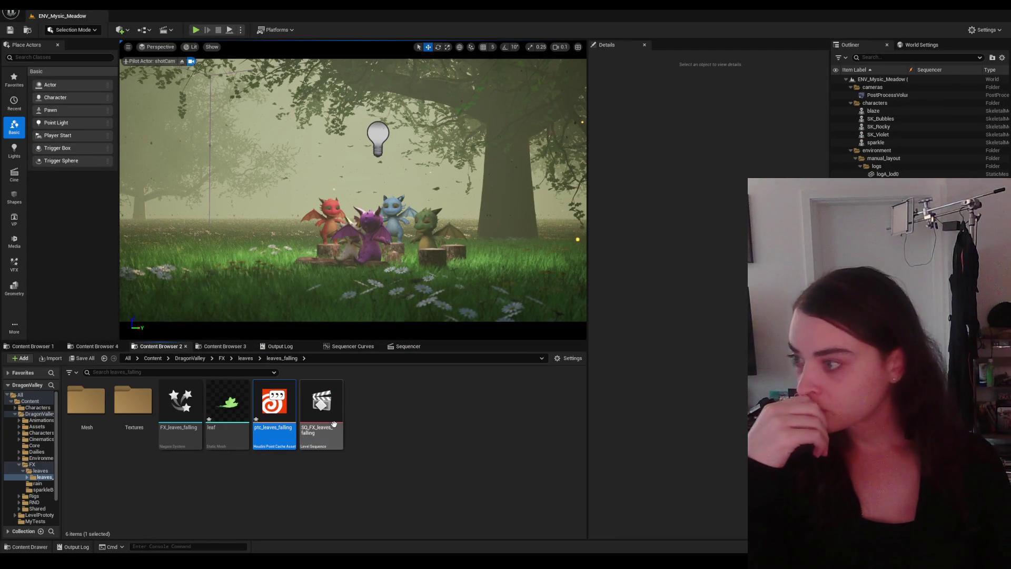
pyautogui.click(407, 346)
# Step: Rewind, play and scrub the meadow sequence to inspect the updated leaves
pyautogui.click(48, 533)
pyautogui.click(85, 532)
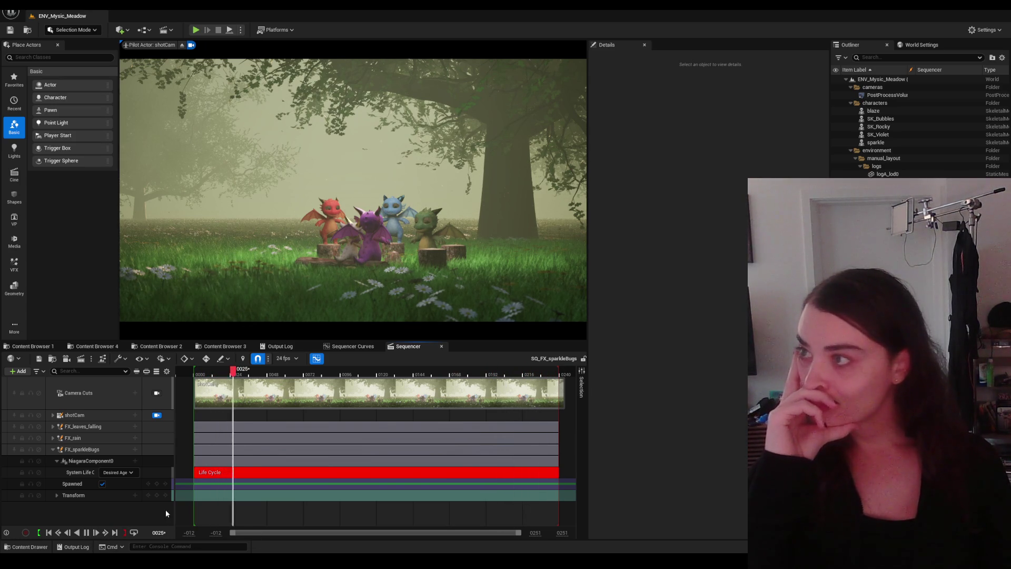
pyautogui.moveTo(312, 376); pyautogui.dragTo(291, 377)
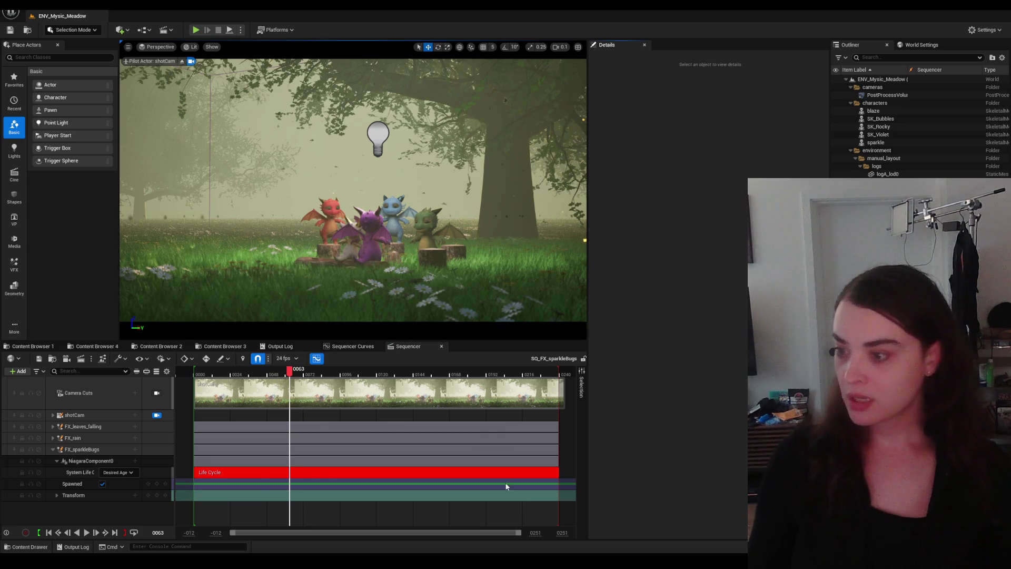
# Step: Back in Houdini, navigate /obj > fx_falling_leaves > SIM
pyautogui.click(572, 522)
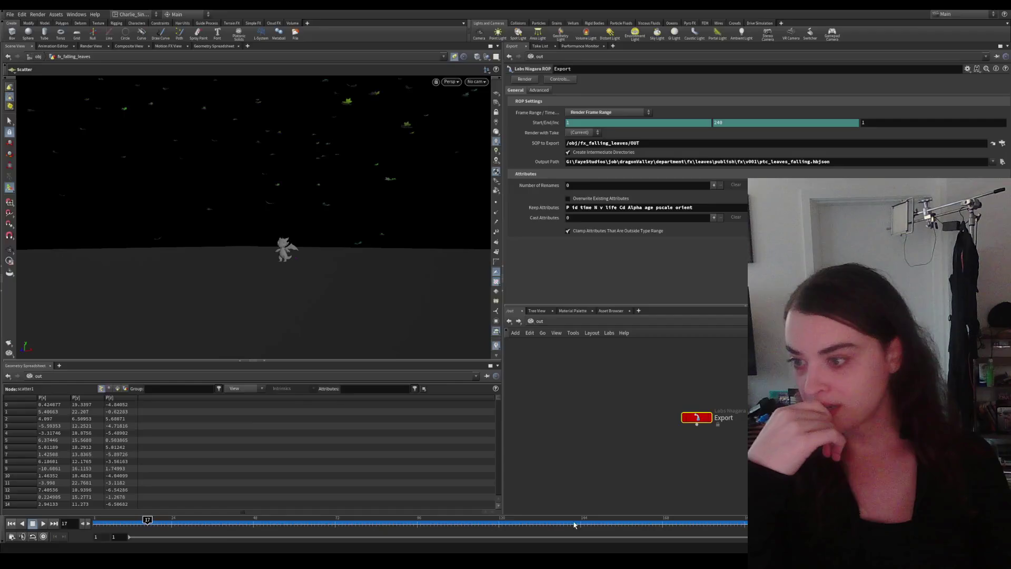
pyautogui.click(537, 321)
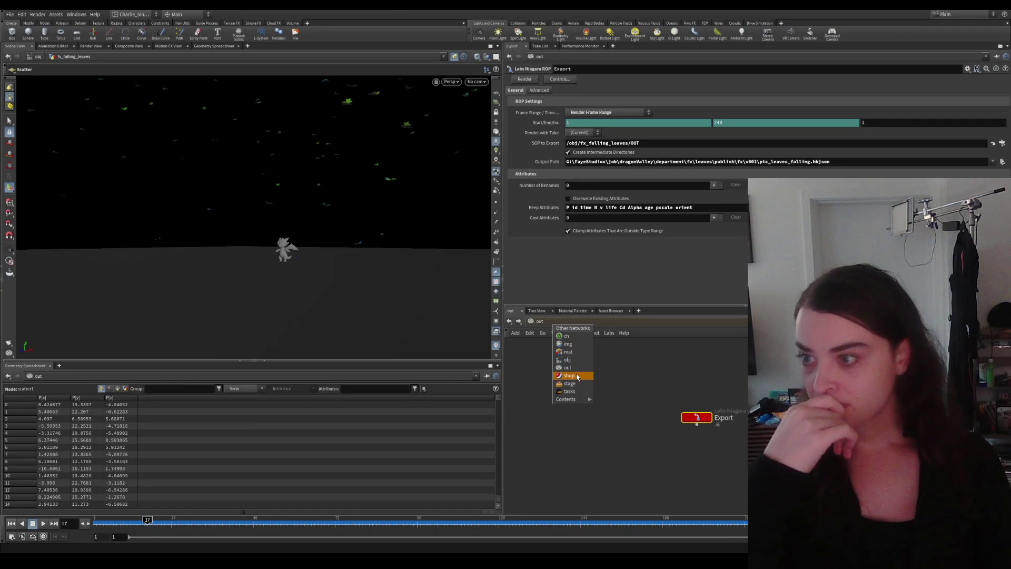
pyautogui.click(569, 368)
pyautogui.doubleClick(661, 429)
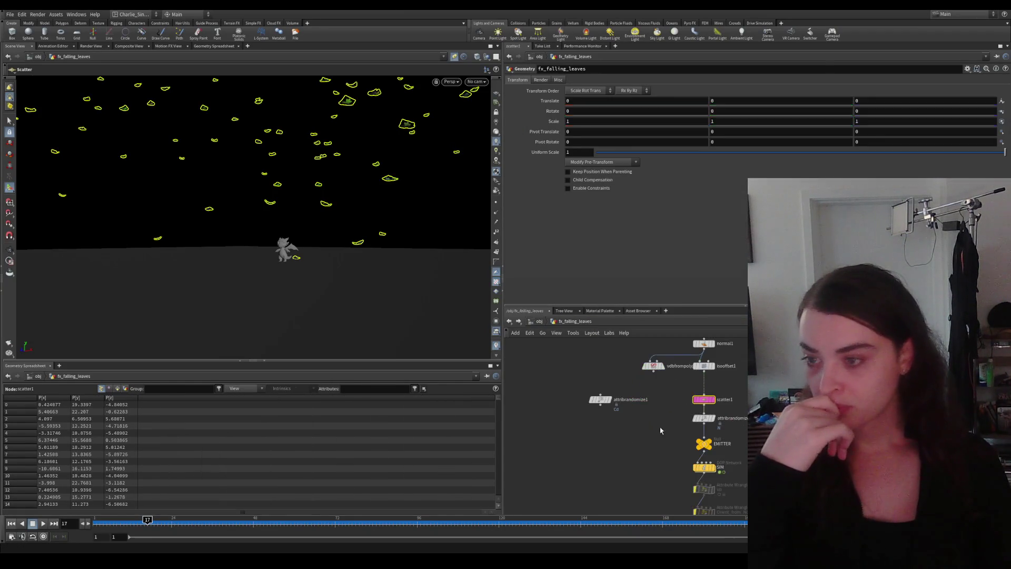
pyautogui.moveTo(695, 411)
pyautogui.mouseDown()
pyautogui.moveTo(661, 420)
pyautogui.moveTo(680, 474)
pyautogui.mouseUp()
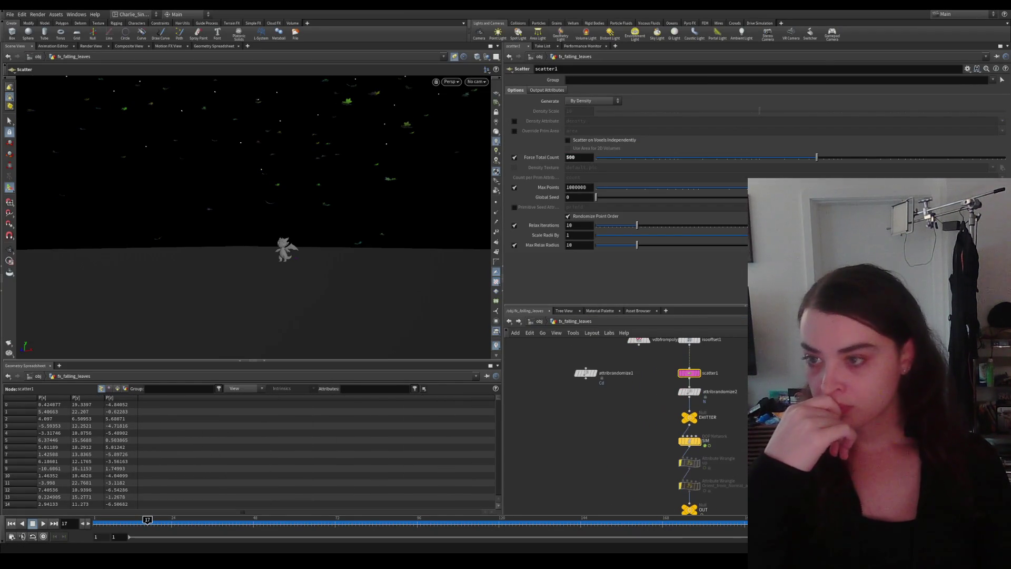
pyautogui.scroll(2, 688, 379)
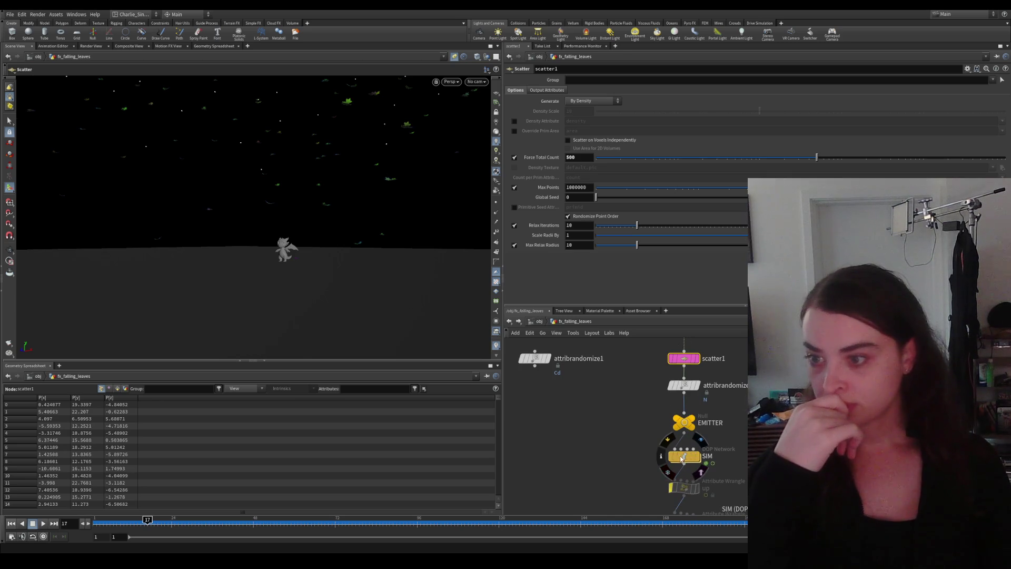
pyautogui.doubleClick(691, 468)
# Step: Rename windforce2 to wind_hifreq and start adding a second wind force
pyautogui.moveTo(711, 443); pyautogui.dragTo(734, 393)
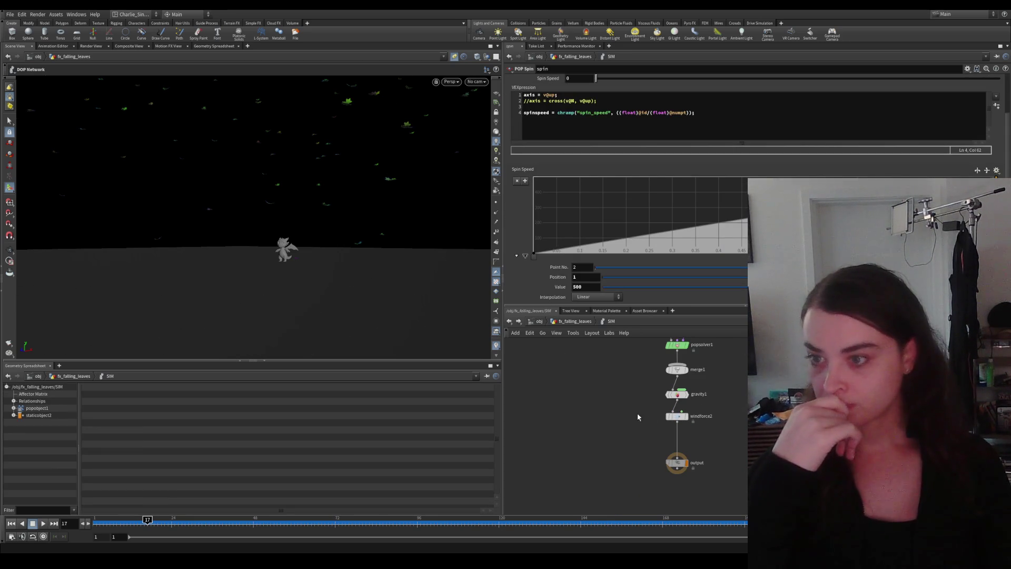
pyautogui.write('wind_hifre')
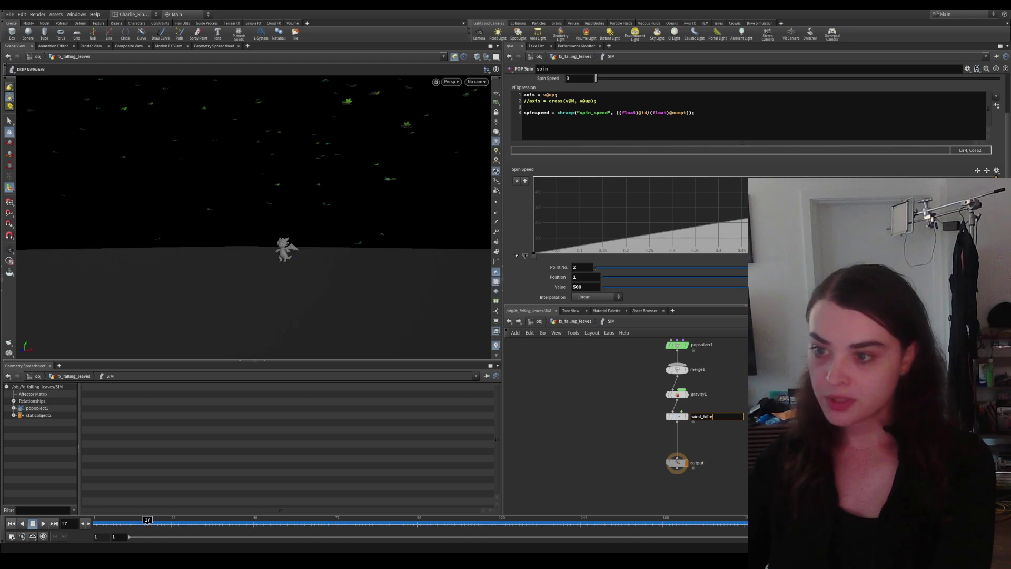
pyautogui.press('Return')
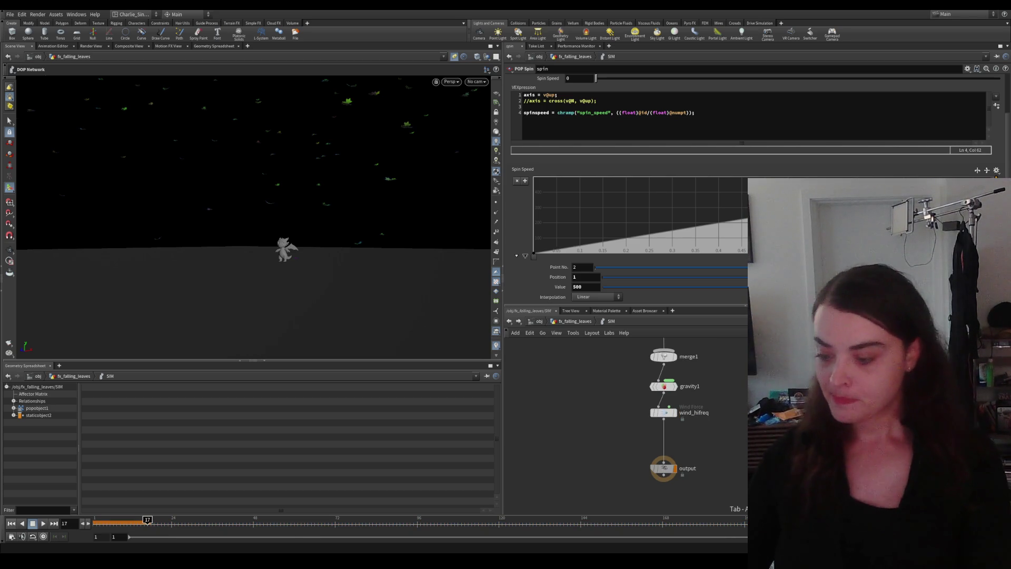
pyautogui.click(742, 436)
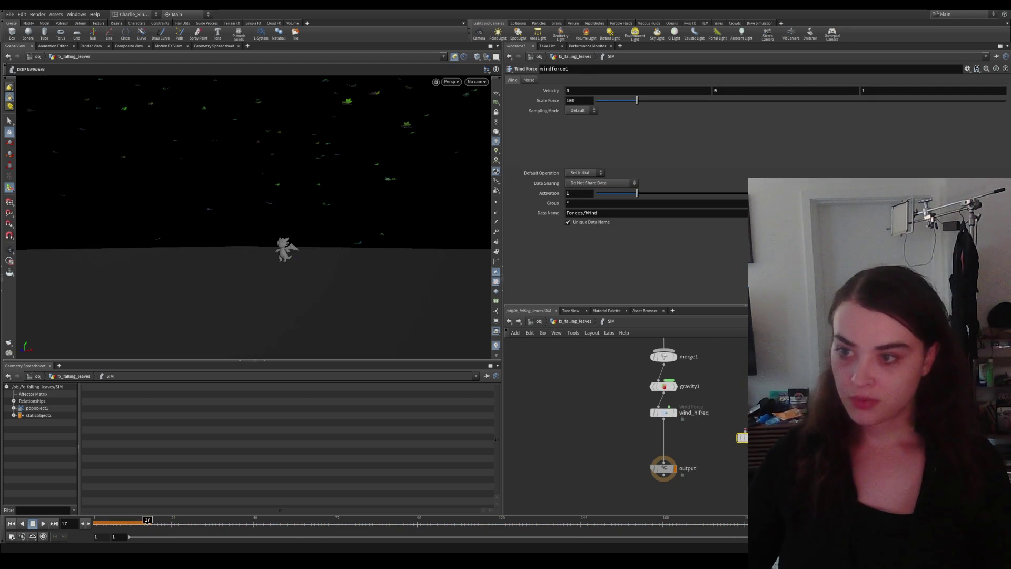
# Step: Place a Wind Force named wind_lowfreq on the wire above wind_hifreq
pyautogui.click(663, 433)
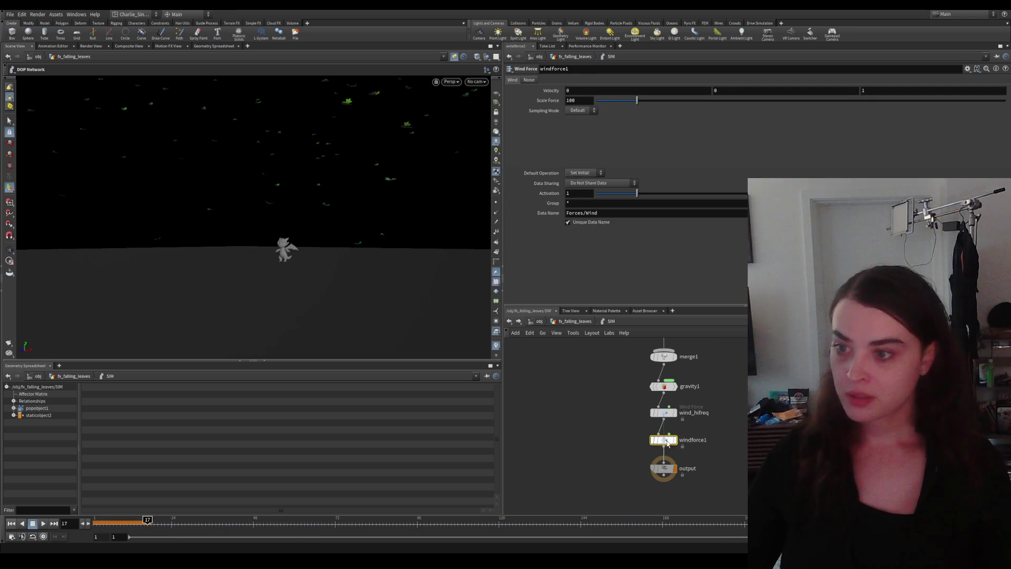
pyautogui.write('wind_')
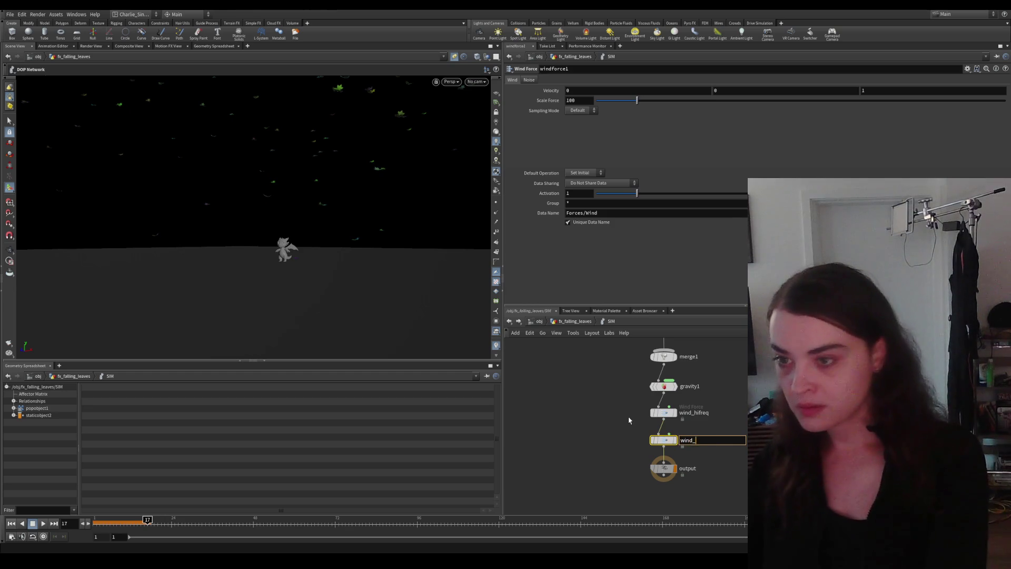
pyautogui.write('lowfreq')
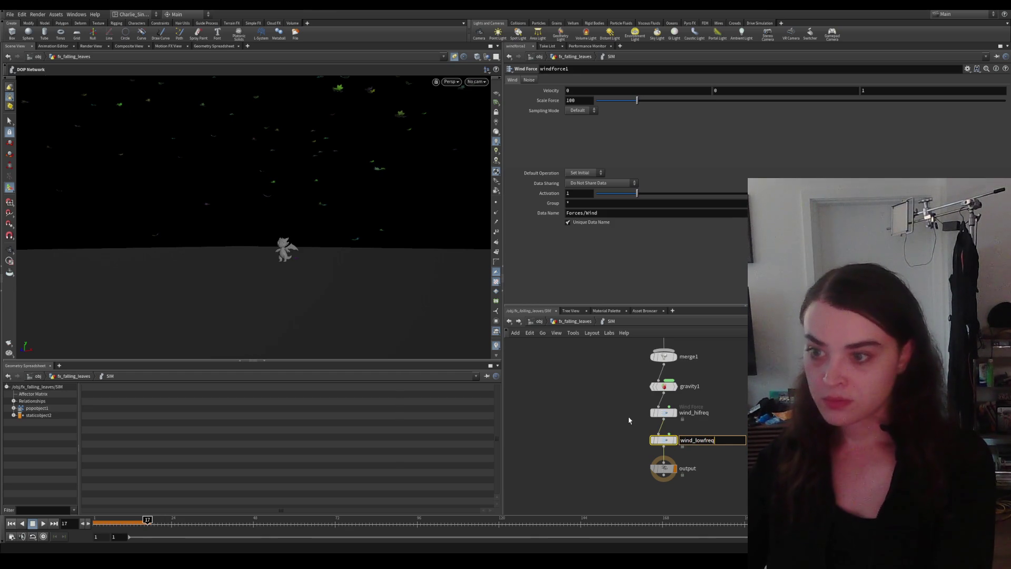
pyautogui.press('Return')
pyautogui.moveTo(662, 440); pyautogui.dragTo(665, 407)
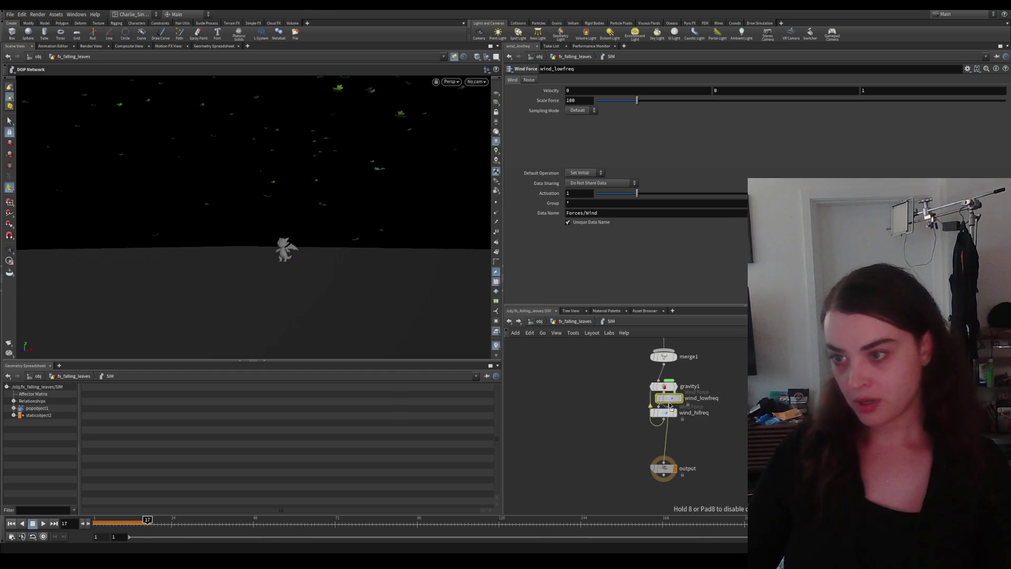
pyautogui.click(667, 413)
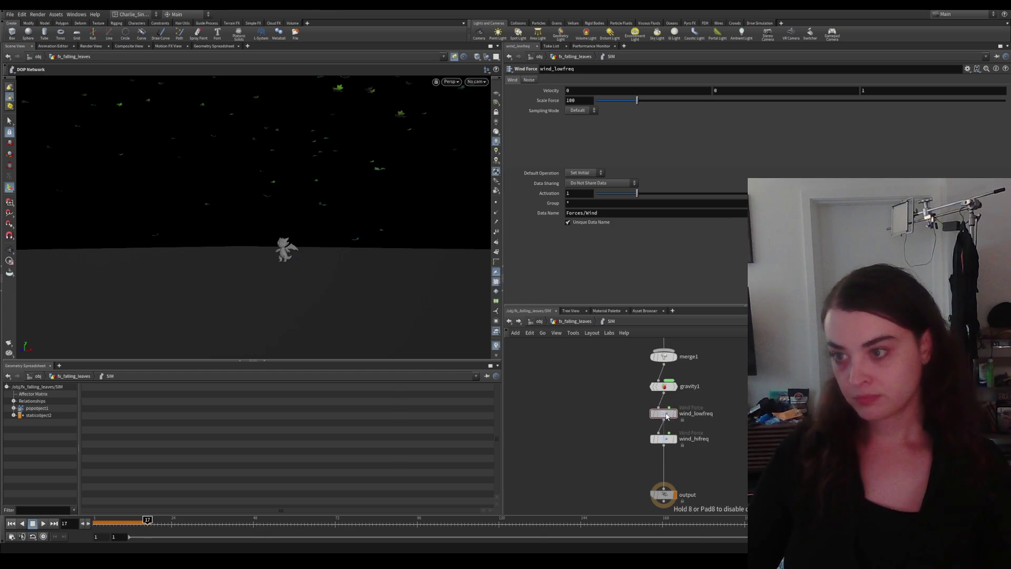
pyautogui.write('1')
# Step: Give wind_lowfreq Scale Force 1 and zero Z velocity, watching the leaves
pyautogui.press('Return')
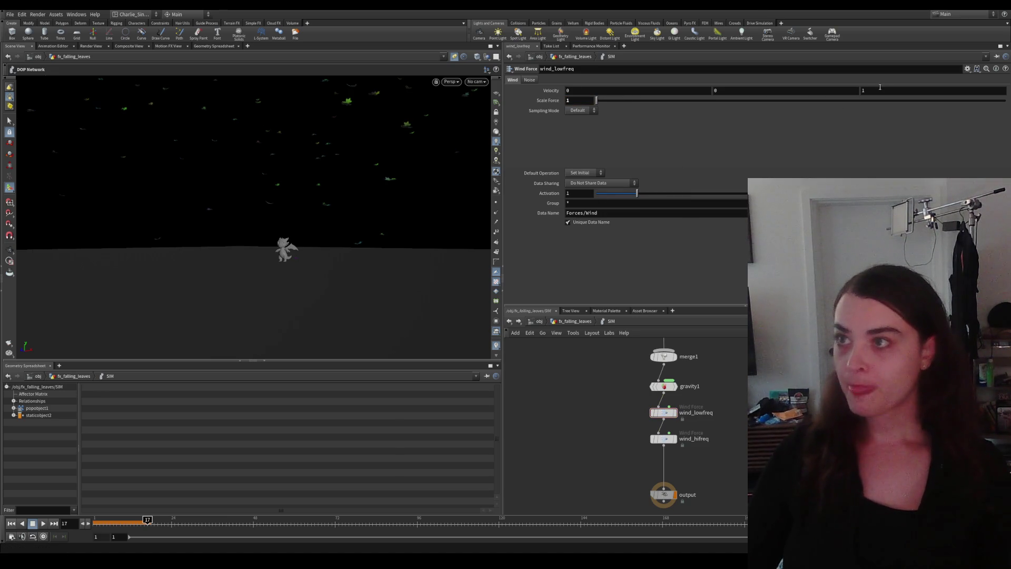
pyautogui.write('0')
pyautogui.press('Return')
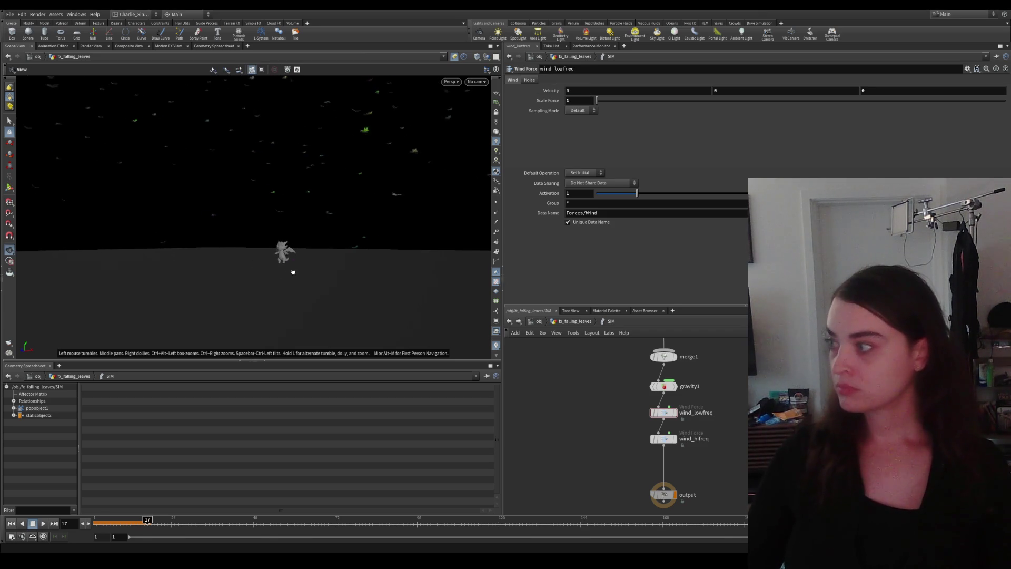
pyautogui.moveTo(285, 256); pyautogui.dragTo(307, 275)
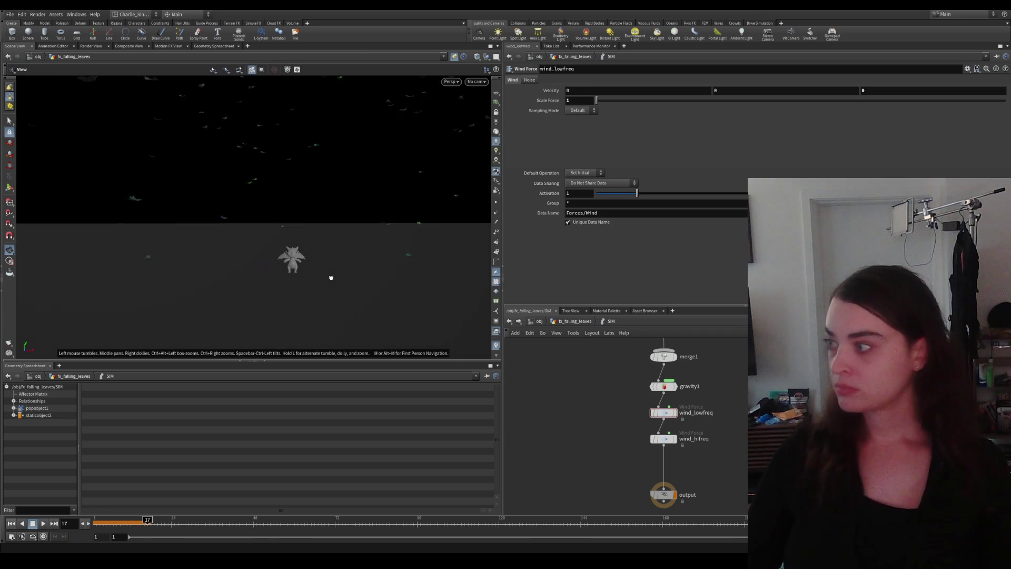
# Step: Set wind_lowfreq Velocity X to -1, rewind, and show its Noise settings
pyautogui.doubleClick(578, 100)
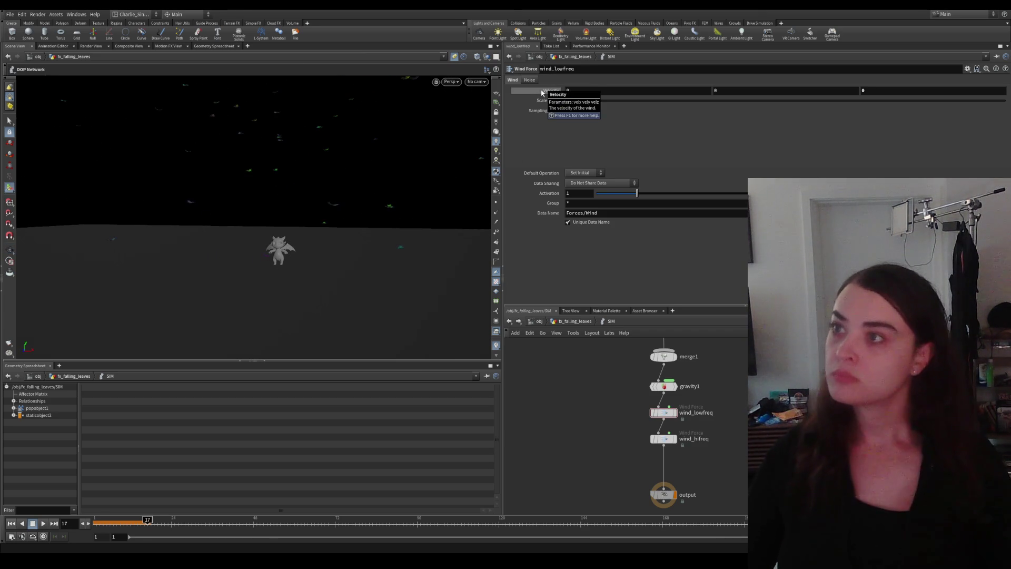
pyautogui.click(551, 90)
pyautogui.write('-1')
pyautogui.press('Return')
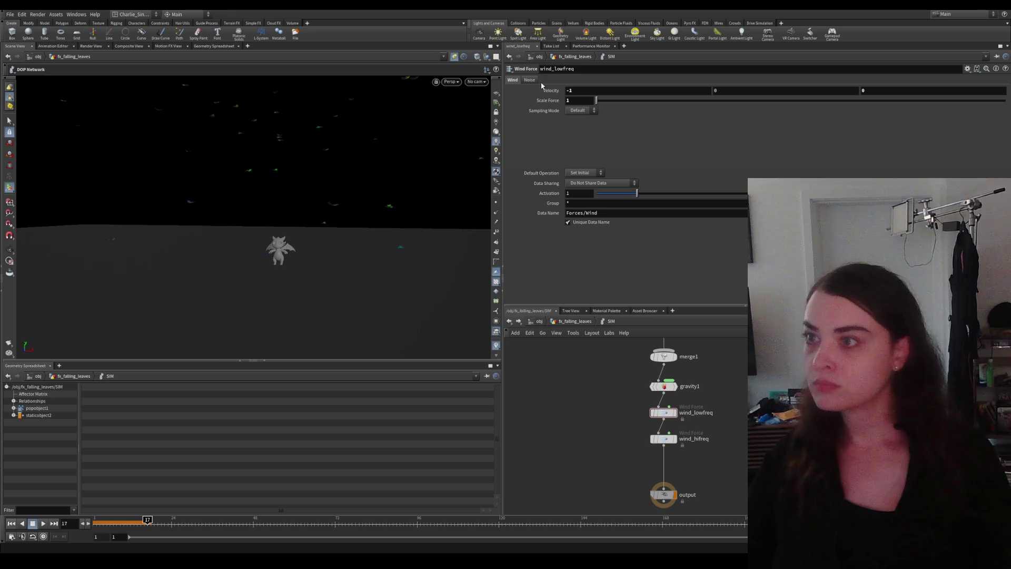
pyautogui.click(12, 524)
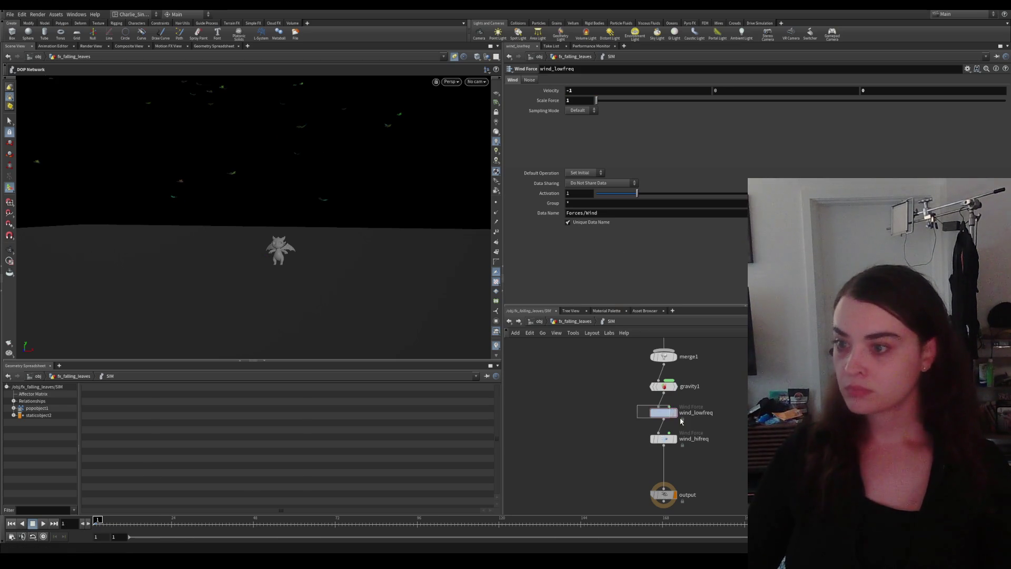
pyautogui.click(529, 80)
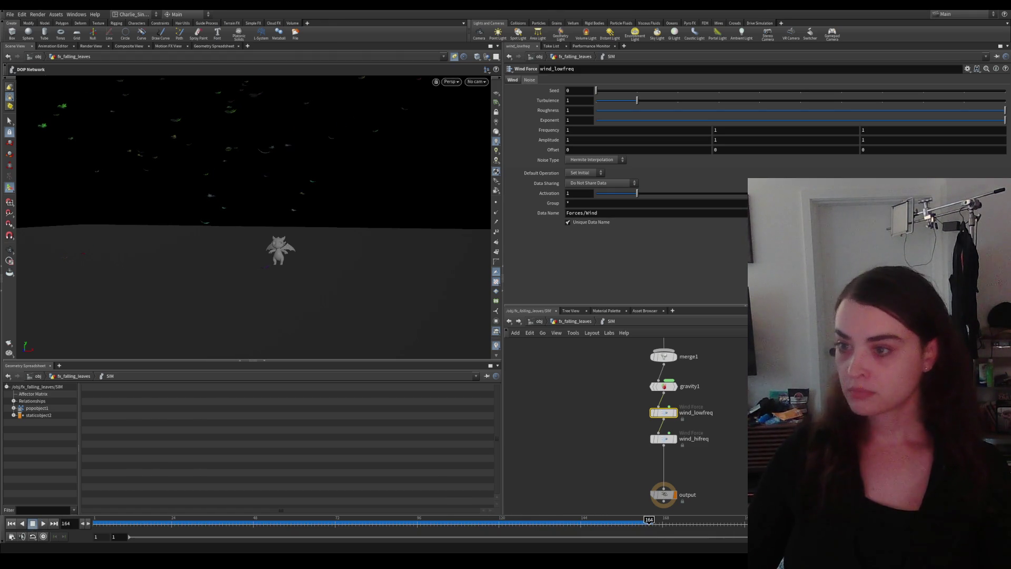
# Step: Go up to the POP network and set antigravity1's Force Y to 0.5
pyautogui.press('u')
pyautogui.moveTo(601, 411); pyautogui.dragTo(552, 427)
pyautogui.click(725, 395)
pyautogui.click(808, 108)
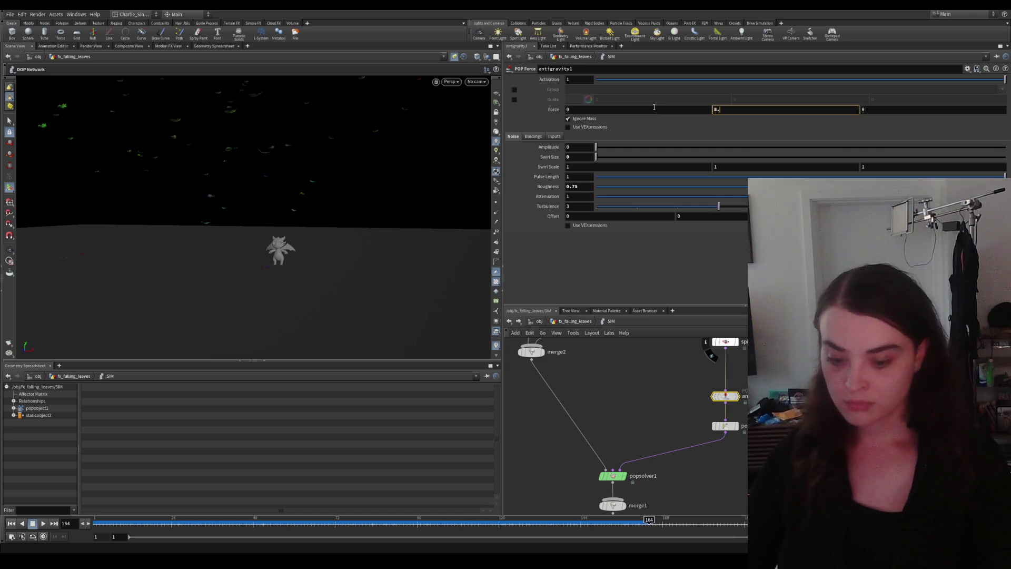
pyautogui.press('Return')
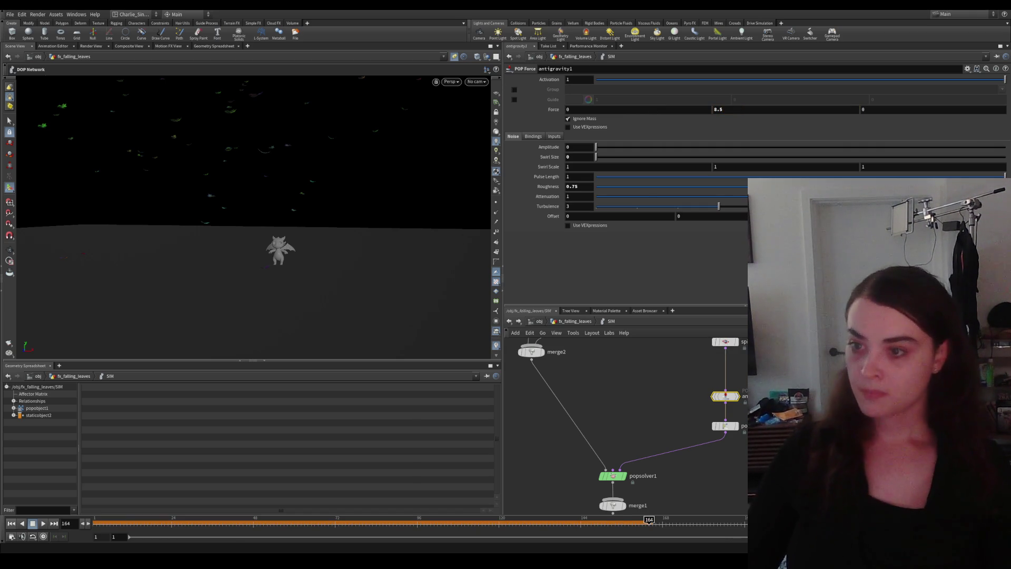
# Step: Pan back to the wind forces and select wind_lowfreq for noise editing
pyautogui.moveTo(672, 442); pyautogui.dragTo(632, 387, button='middle')
pyautogui.moveTo(672, 482); pyautogui.dragTo(703, 424, button='middle')
pyautogui.click(682, 420)
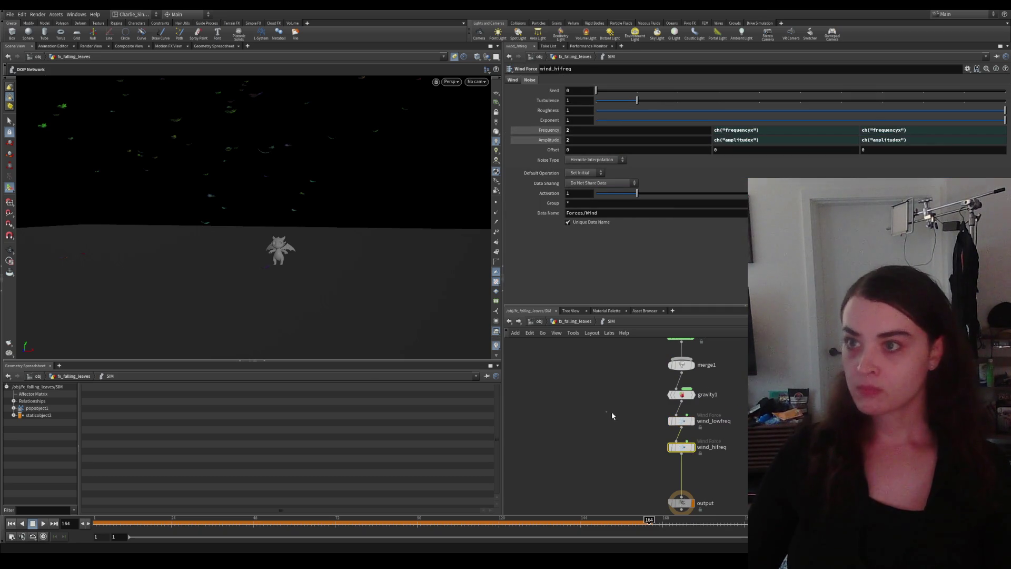
# Step: Link wind_lowfreq's Frequency Y and Z to Frequency X via Paste Relative References
pyautogui.rightClick(588, 130)
pyautogui.press('Escape')
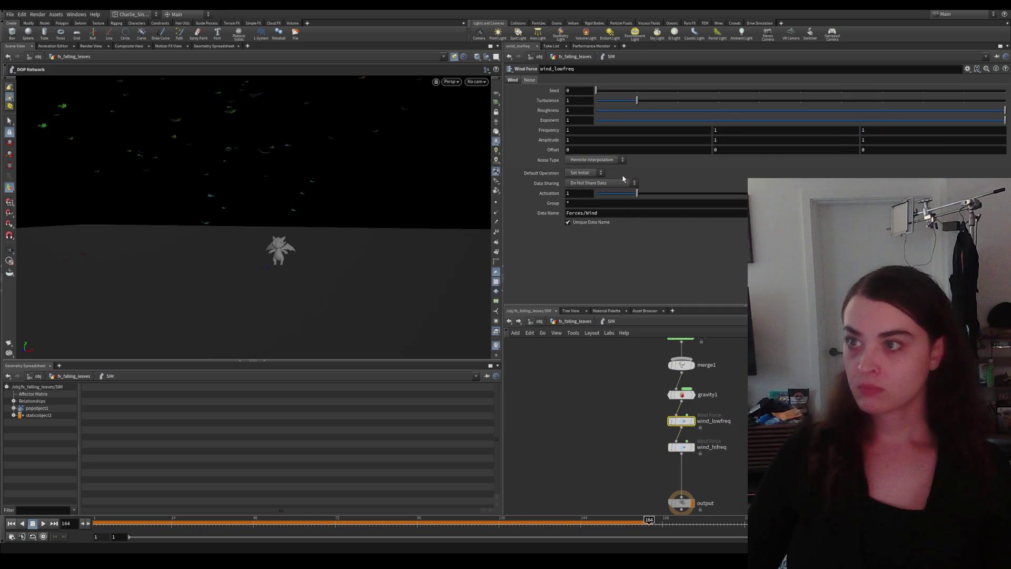
pyautogui.rightClick(731, 128)
pyautogui.click(762, 212)
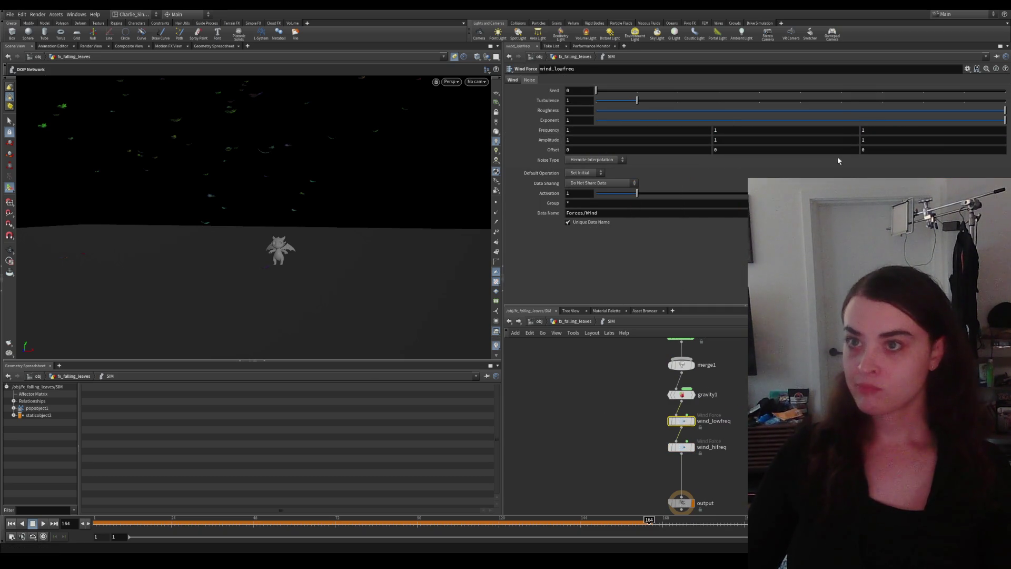
pyautogui.rightClick(875, 130)
pyautogui.click(904, 165)
# Step: Link wind_lowfreq's Amplitude Y and Z to Amplitude X the same way
pyautogui.rightClick(731, 140)
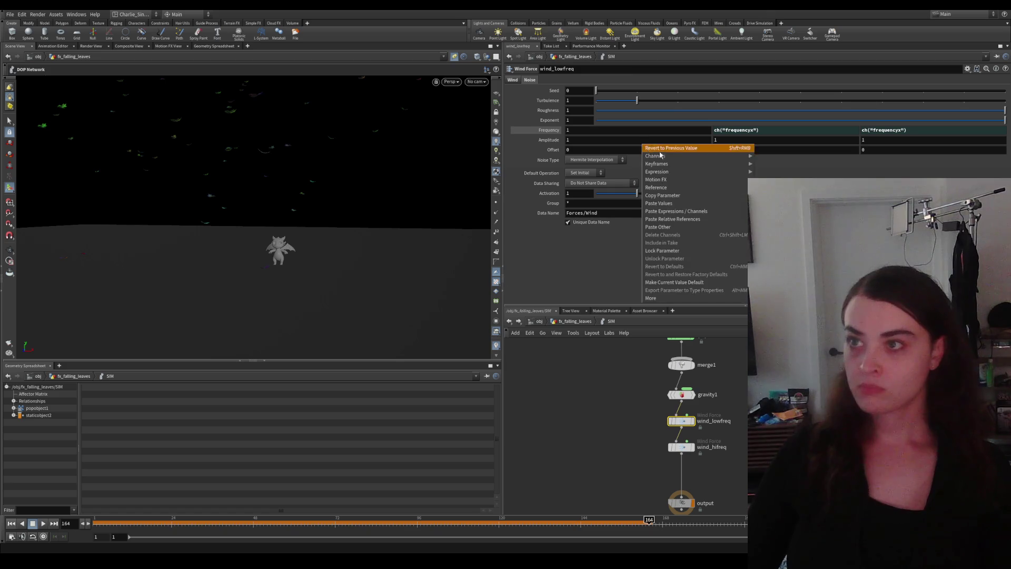
pyautogui.click(695, 189)
pyautogui.rightClick(730, 140)
pyautogui.click(758, 214)
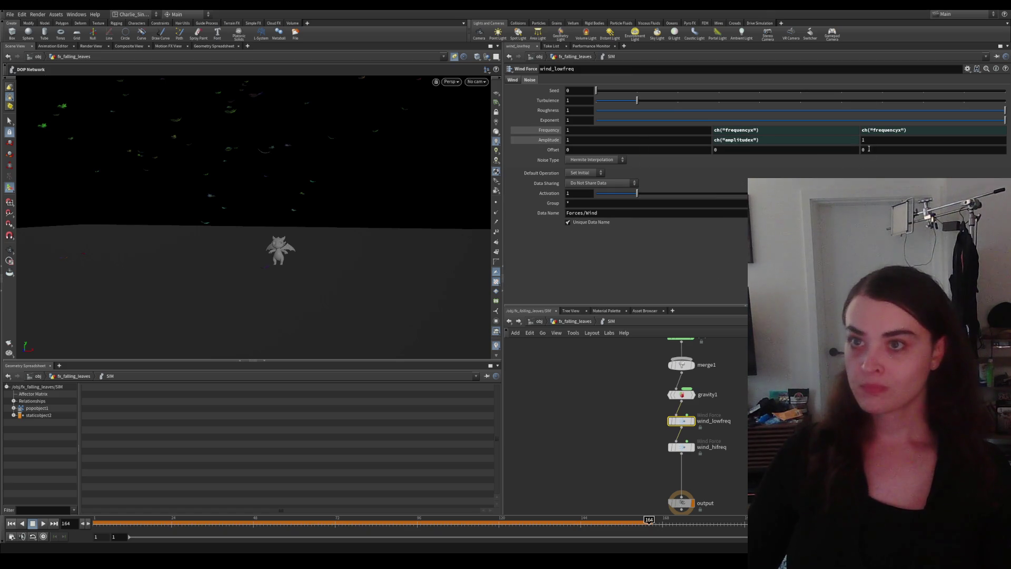
pyautogui.rightClick(869, 140)
pyautogui.click(905, 175)
# Step: Compare with wind_hifreq's noise, then return to wind_lowfreq's Frequency field
pyautogui.click(682, 446)
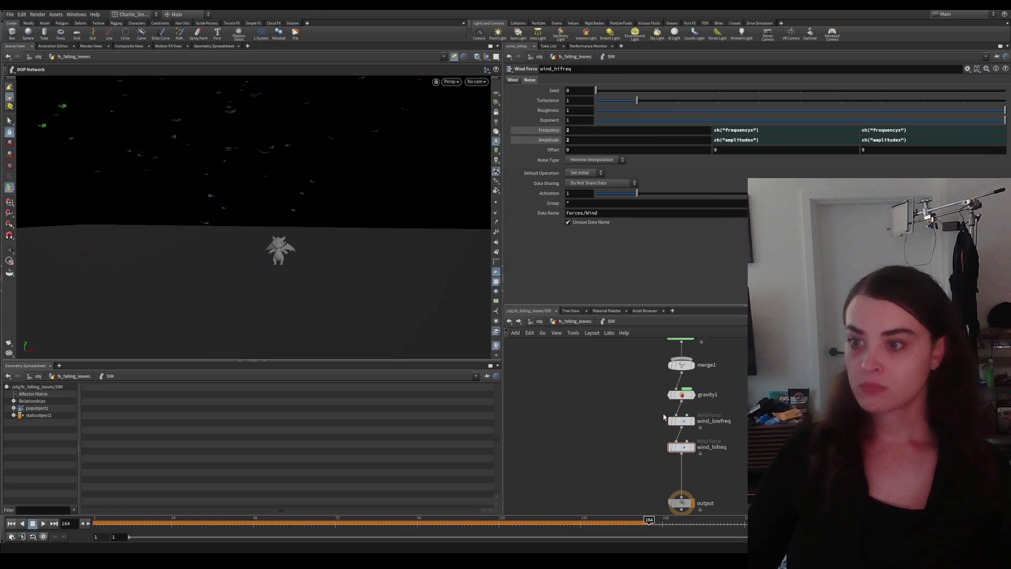
pyautogui.moveTo(656, 416); pyautogui.dragTo(705, 432)
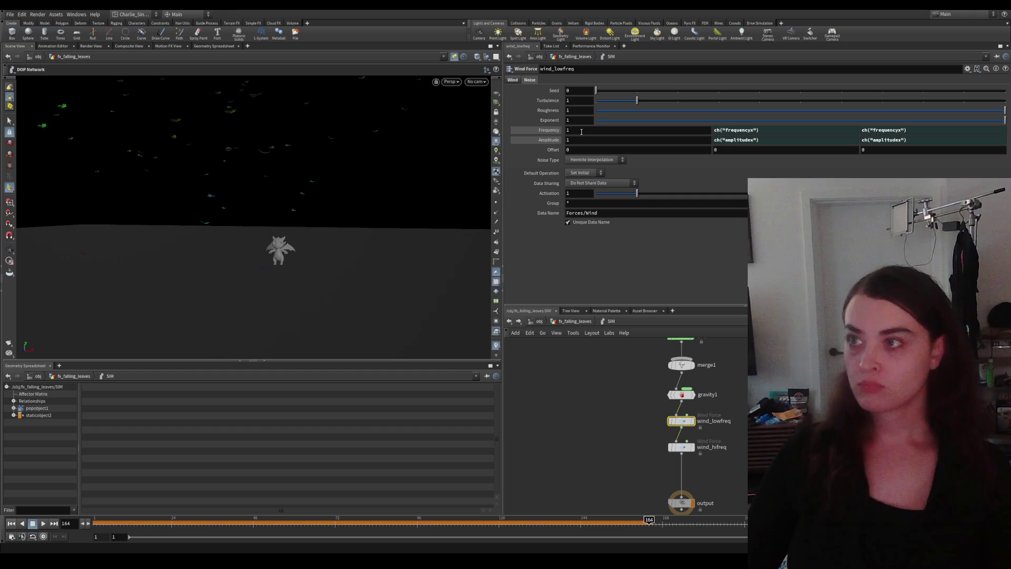
pyautogui.click(580, 131)
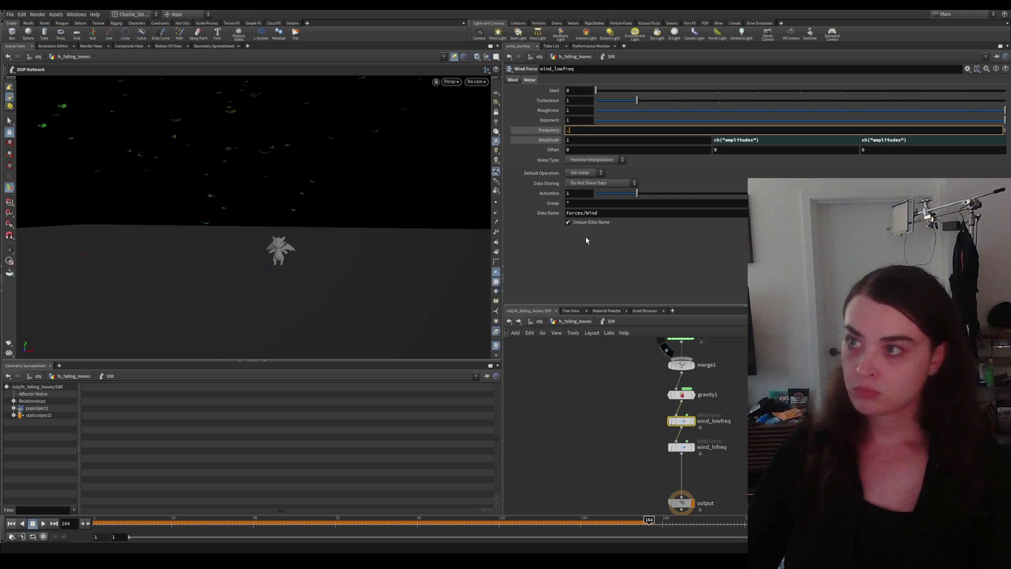
pyautogui.write('.1')
# Step: Set wind_lowfreq noise Frequency to 0.1 and Amplitude to 100
pyautogui.press('Return')
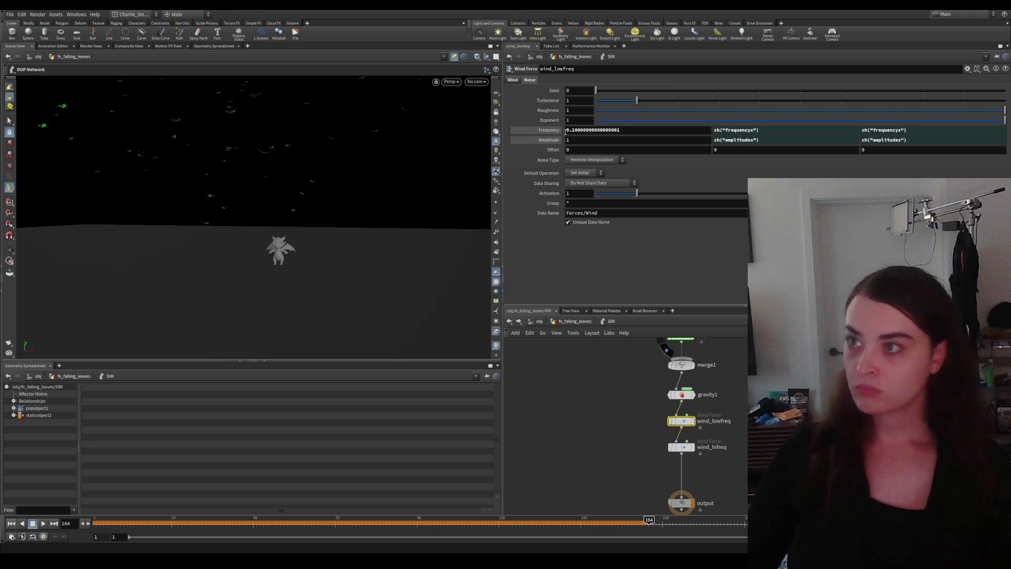
pyautogui.click(581, 139)
pyautogui.write('100')
pyautogui.press('Return')
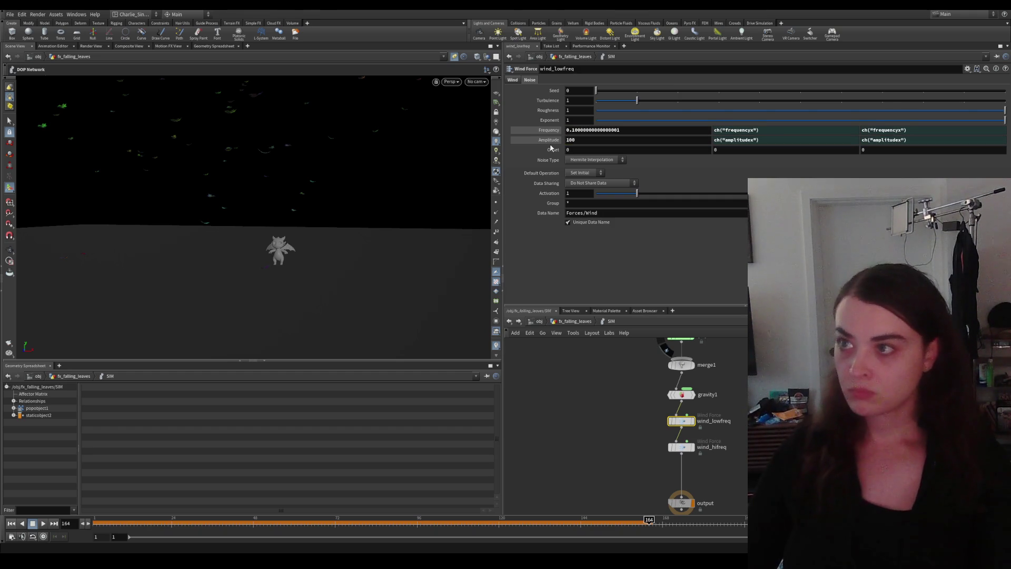
# Step: Play the leaf simulation and orbit the viewport to watch the low-frequency wind
pyautogui.click(43, 525)
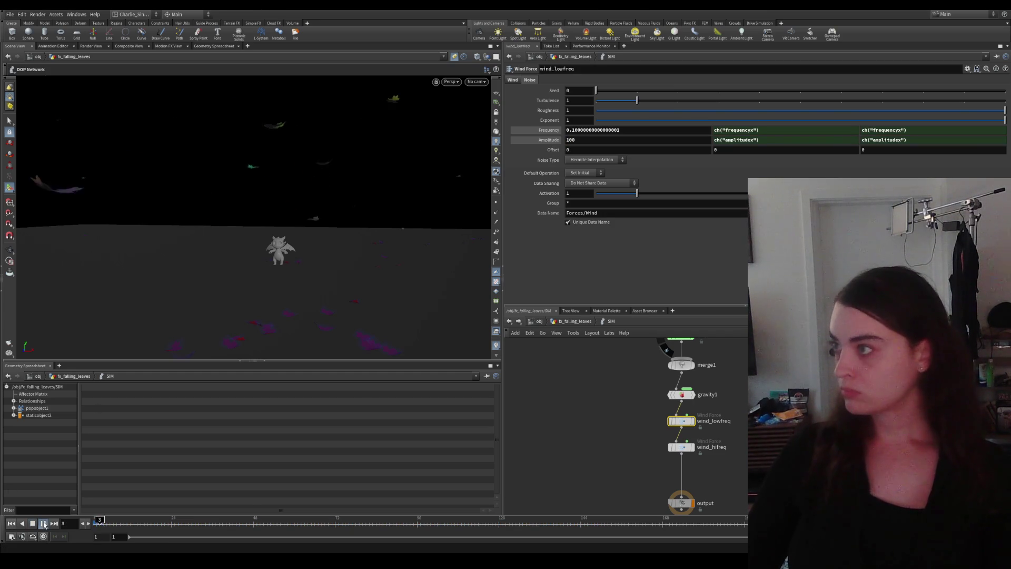
pyautogui.moveTo(347, 251); pyautogui.dragTo(338, 247, button='right')
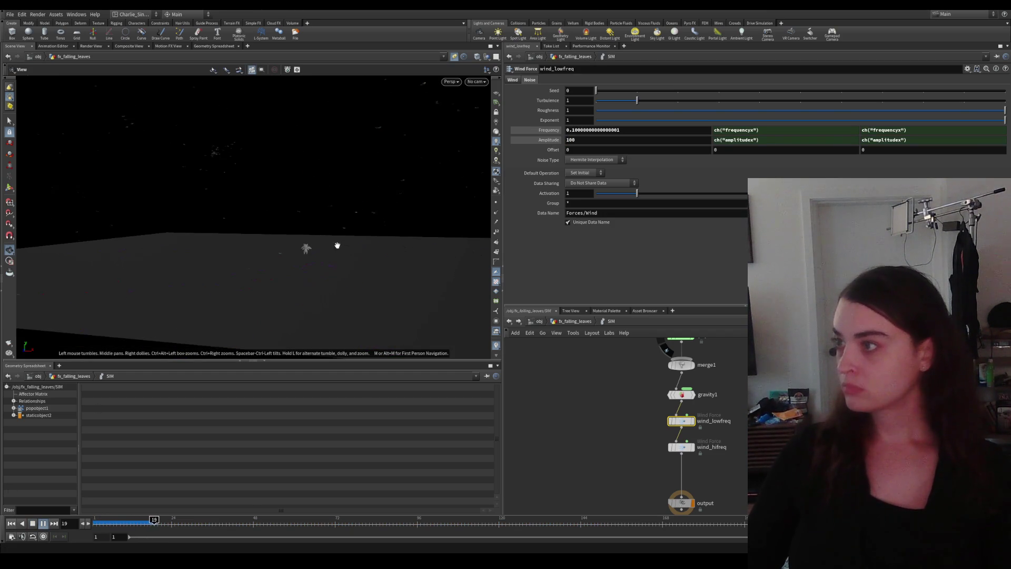
pyautogui.moveTo(359, 246)
pyautogui.mouseDown()
pyautogui.moveTo(204, 198)
pyautogui.moveTo(207, 208)
pyautogui.mouseUp()
pyautogui.moveTo(207, 207); pyautogui.dragTo(337, 274, button='right')
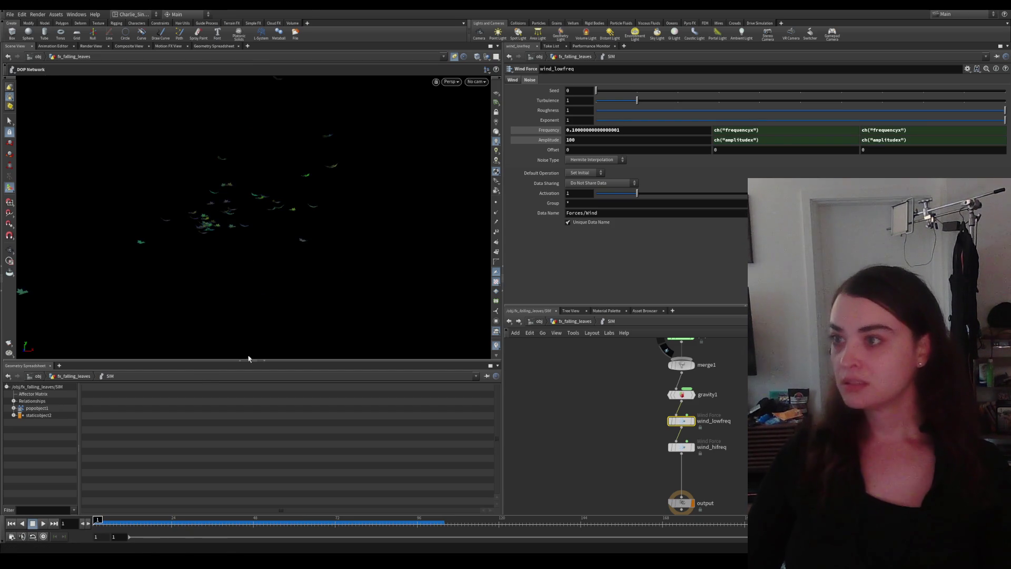
pyautogui.moveTo(384, 274)
pyautogui.mouseDown()
pyautogui.moveTo(314, 253)
pyautogui.moveTo(363, 261)
pyautogui.mouseUp()
pyautogui.scroll(3, 703, 395)
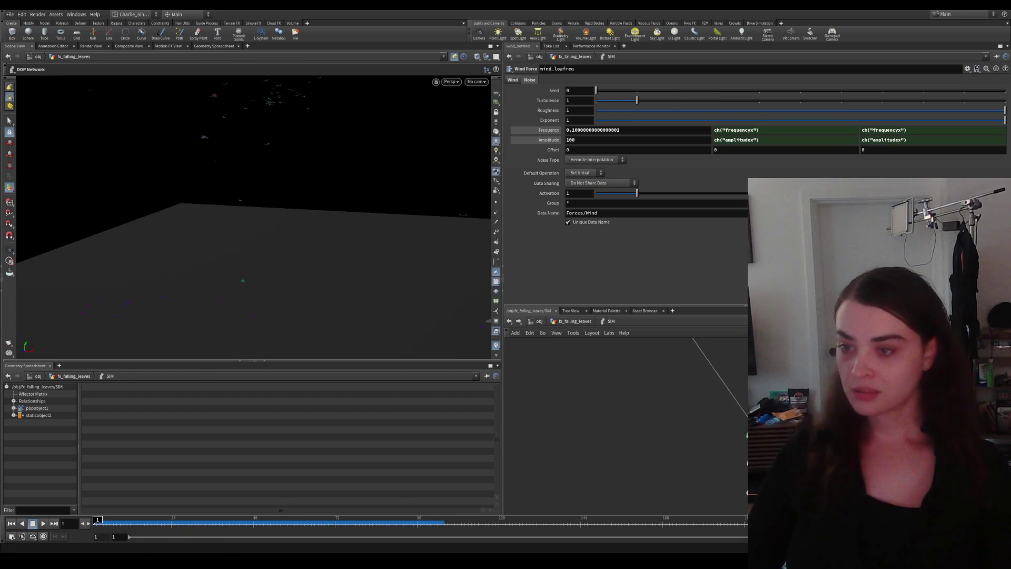
# Step: Review staticobject2's Physical settings for bounce and friction
pyautogui.click(717, 390)
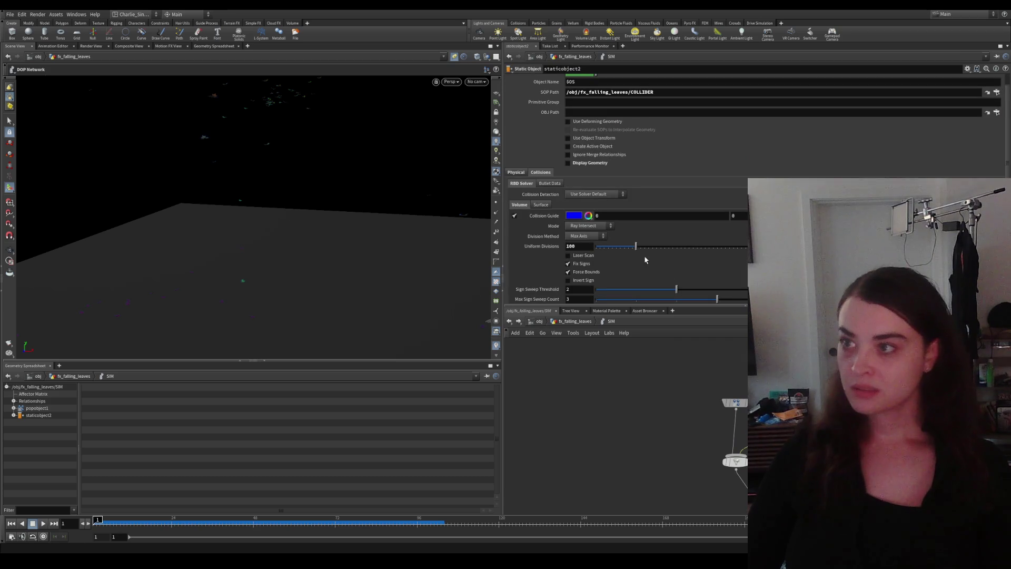
pyautogui.scroll(-2, 553, 131)
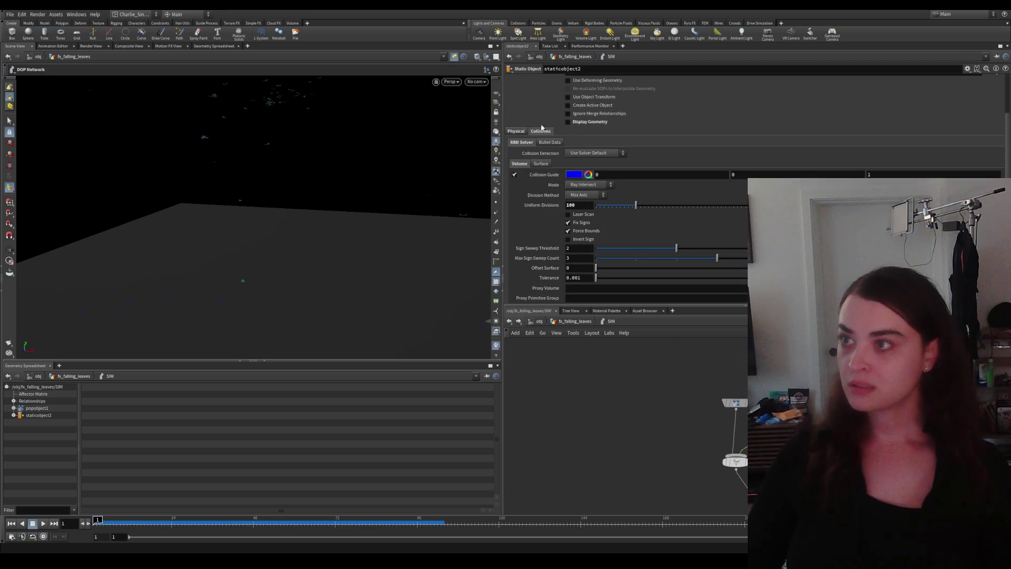
pyautogui.click(517, 131)
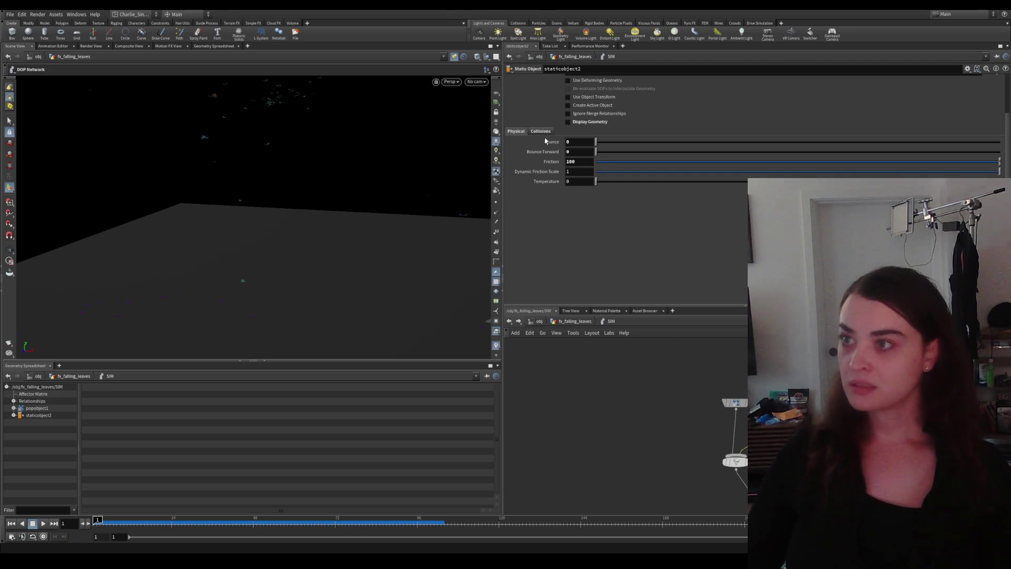
pyautogui.moveTo(666, 437)
pyautogui.mouseDown(button='middle')
pyautogui.moveTo(601, 475)
pyautogui.moveTo(743, 427)
pyautogui.mouseUp(button='middle')
pyautogui.scroll(-3, 695, 427)
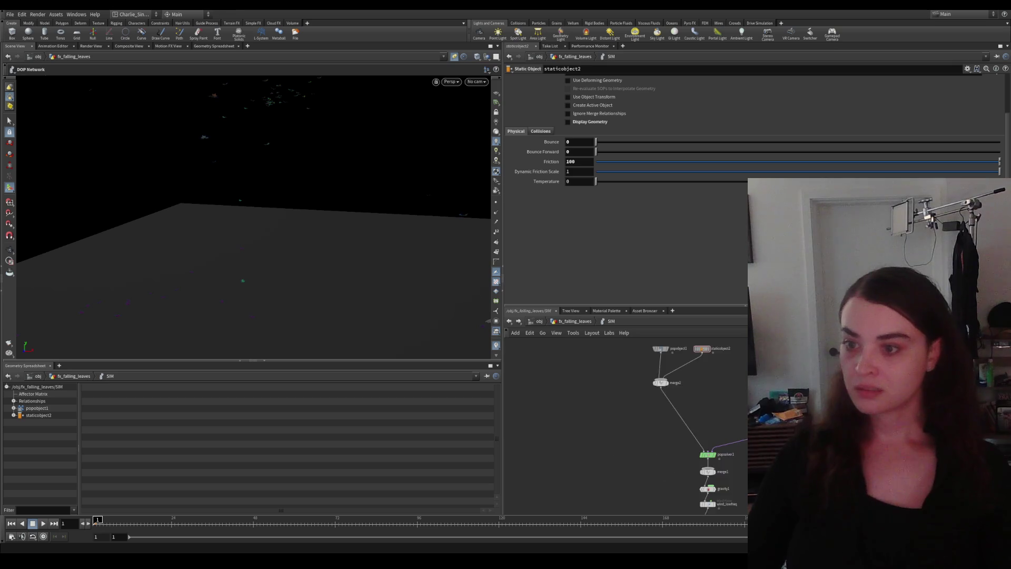
# Step: Rewind and replay the simulation, then select popobject1
pyautogui.click(31, 524)
pyautogui.click(40, 525)
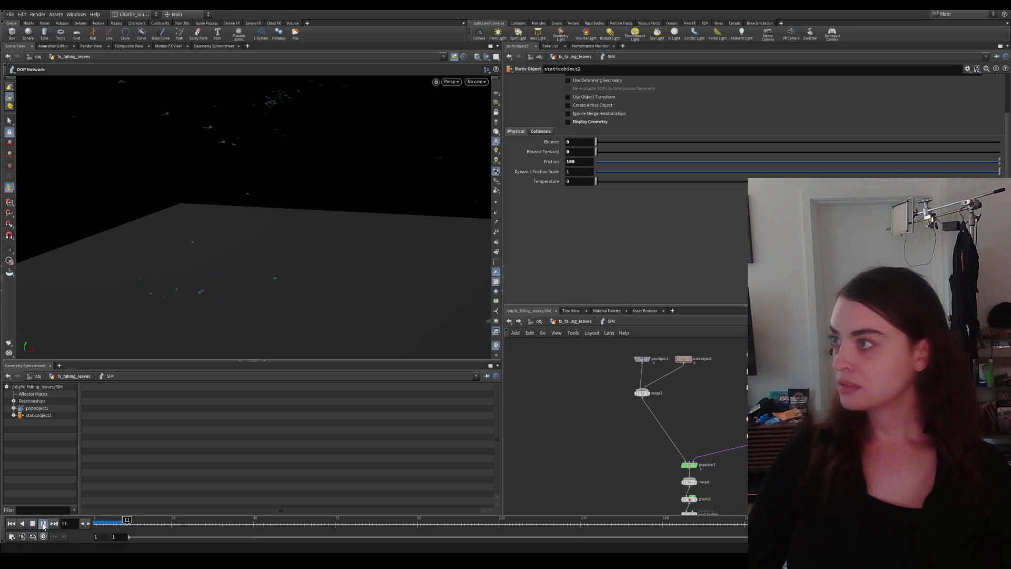
pyautogui.moveTo(315, 237); pyautogui.dragTo(333, 176)
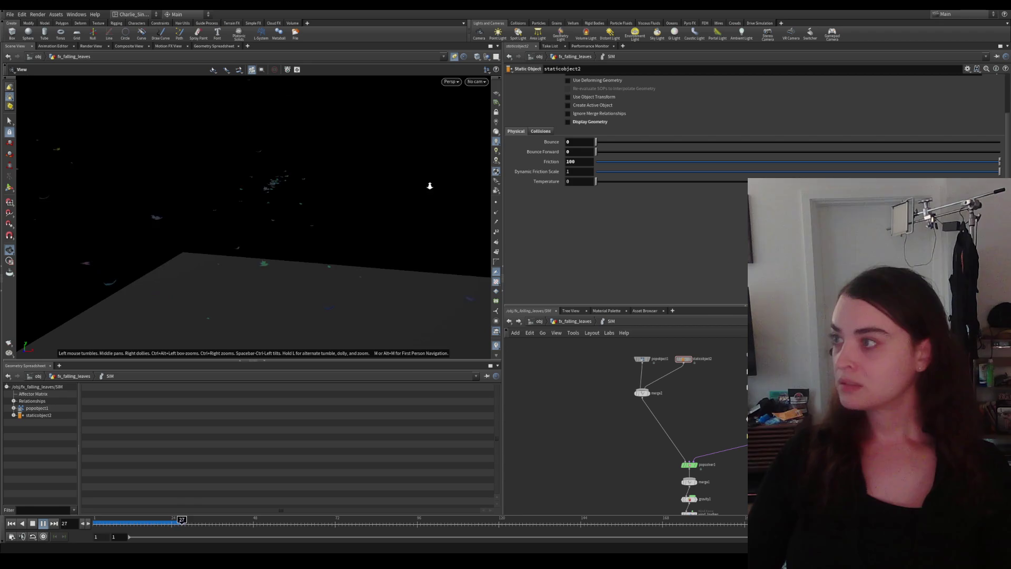
pyautogui.scroll(3, 287, 238)
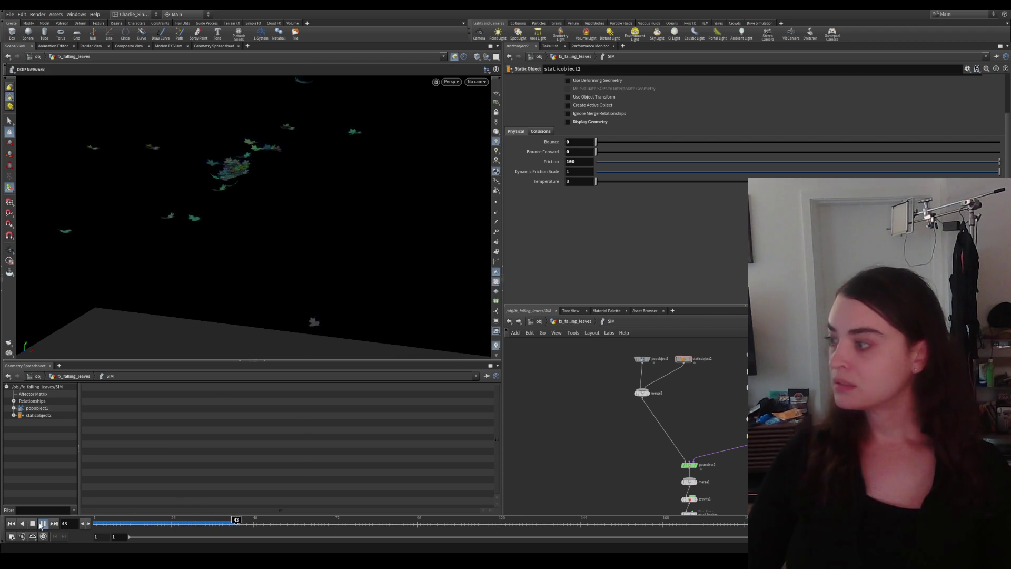
pyautogui.click(641, 359)
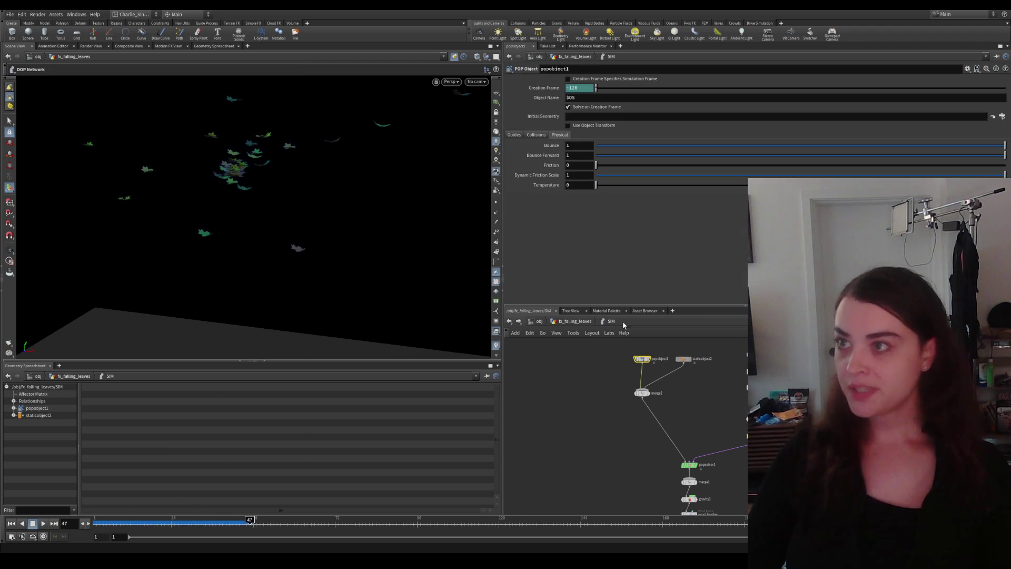
# Step: Review popobject1's Collisions, Guides and Physical settings (bounce 1, friction 0)
pyautogui.click(537, 136)
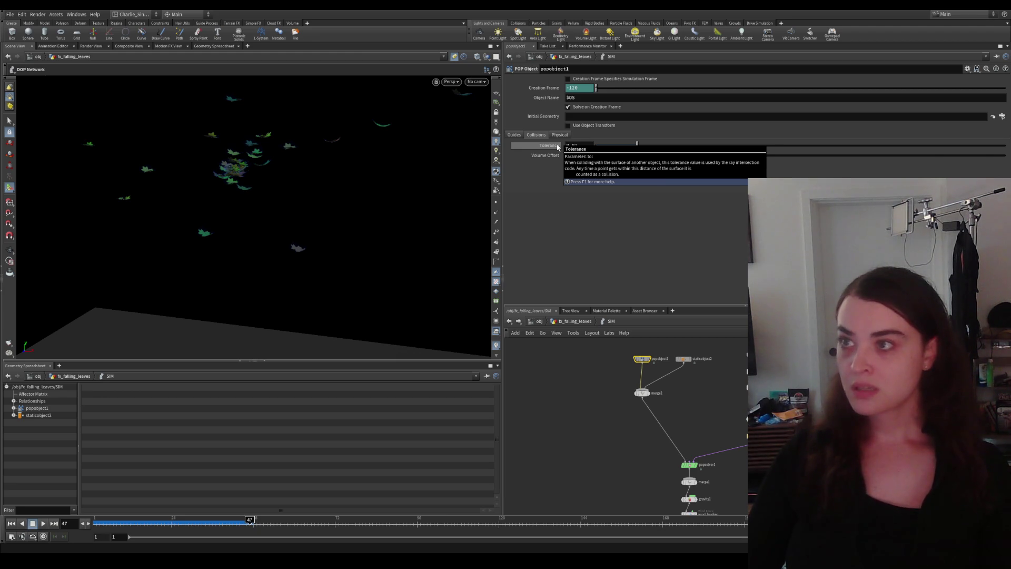
pyautogui.click(517, 135)
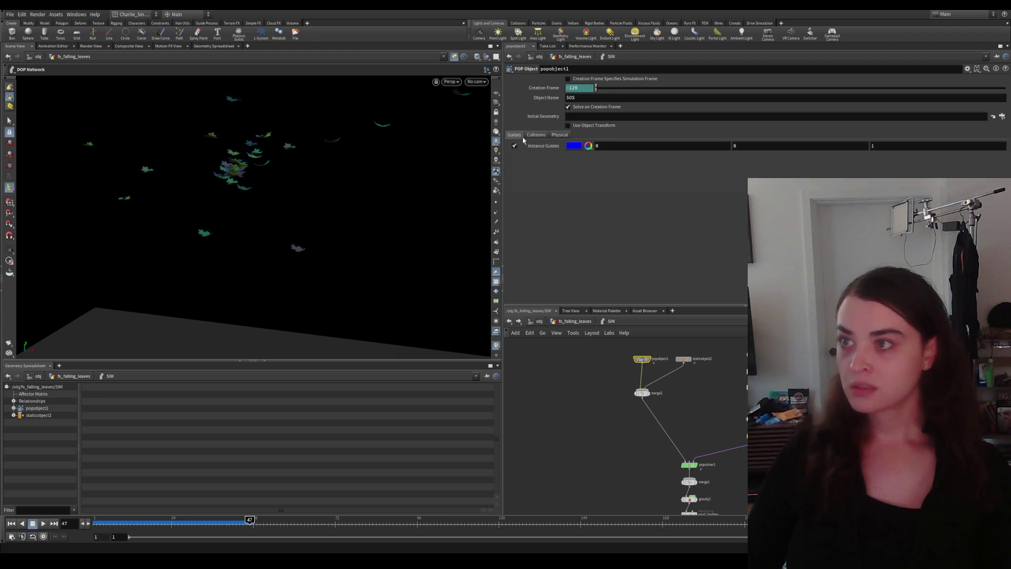
pyautogui.click(557, 136)
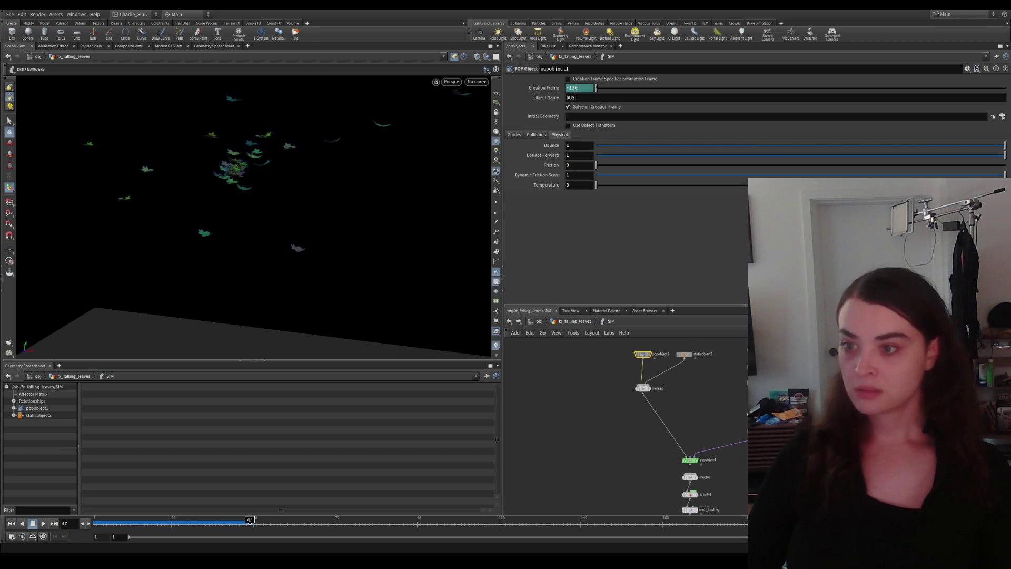
# Step: Reposition the network and select staticobject2 again
pyautogui.moveTo(600, 427); pyautogui.dragTo(604, 409)
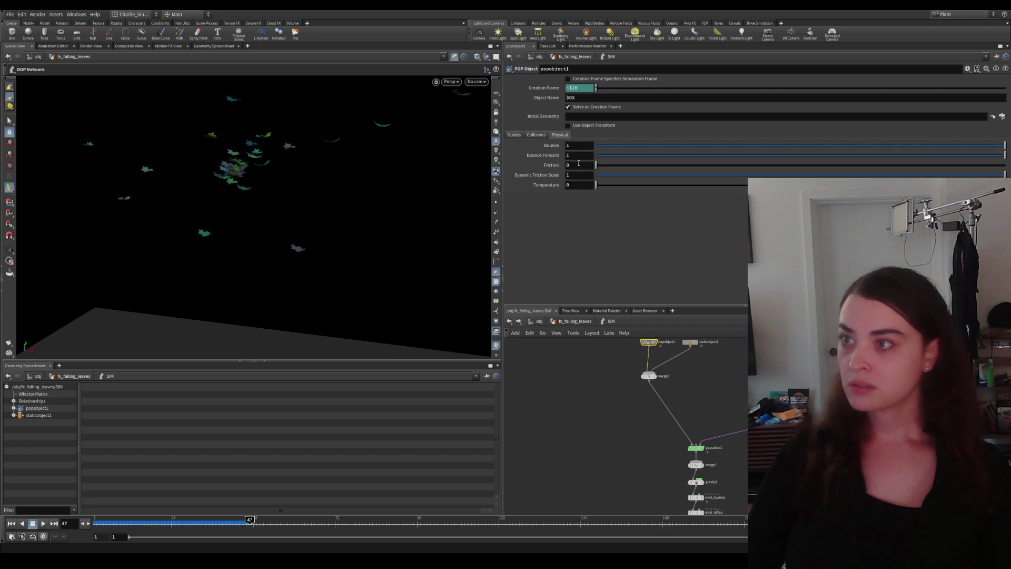
pyautogui.moveTo(576, 380); pyautogui.dragTo(580, 397)
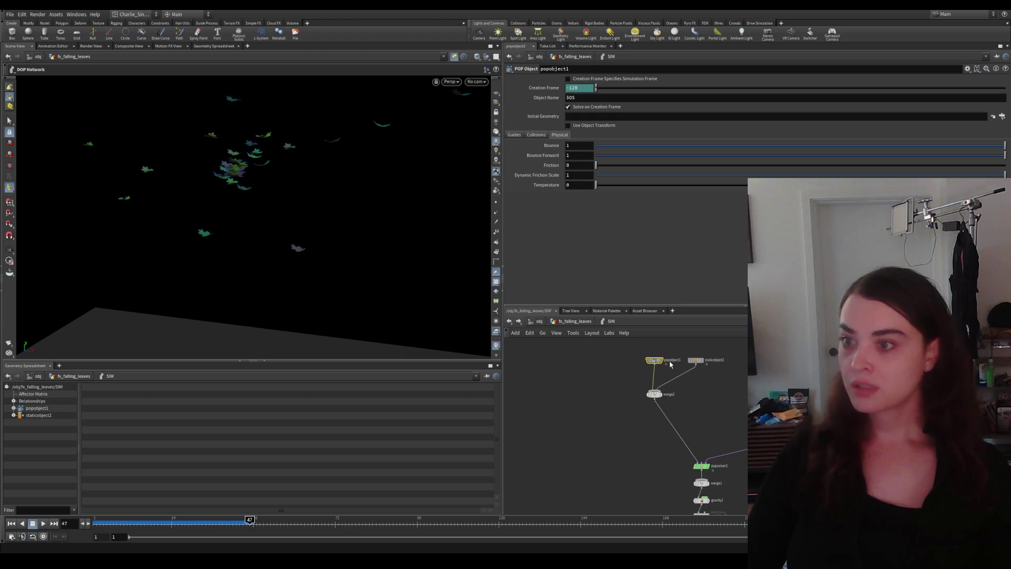
pyautogui.click(697, 360)
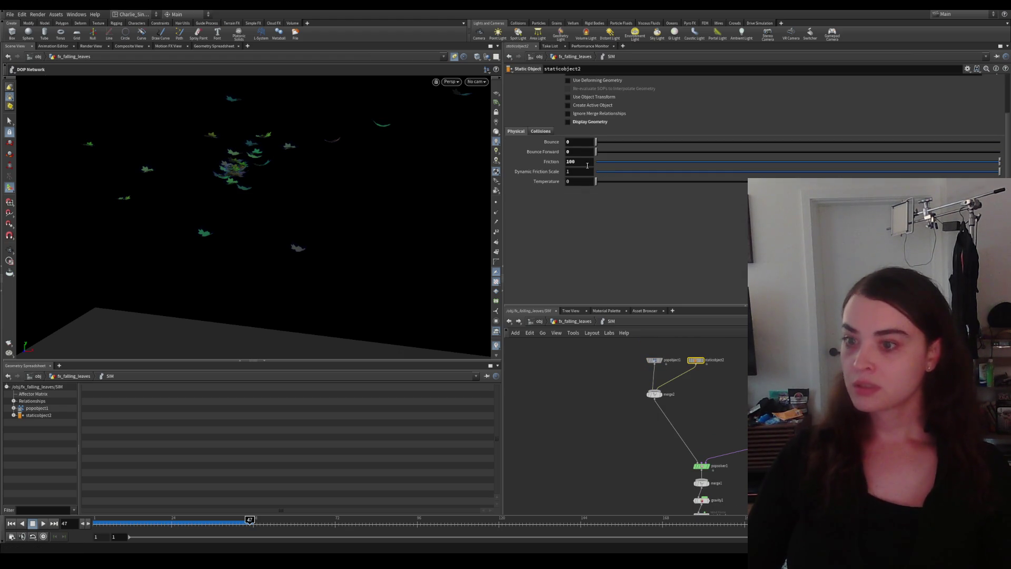
pyautogui.write('1')
# Step: Set staticobject2 Friction to 1 and replay the simulation
pyautogui.press('Return')
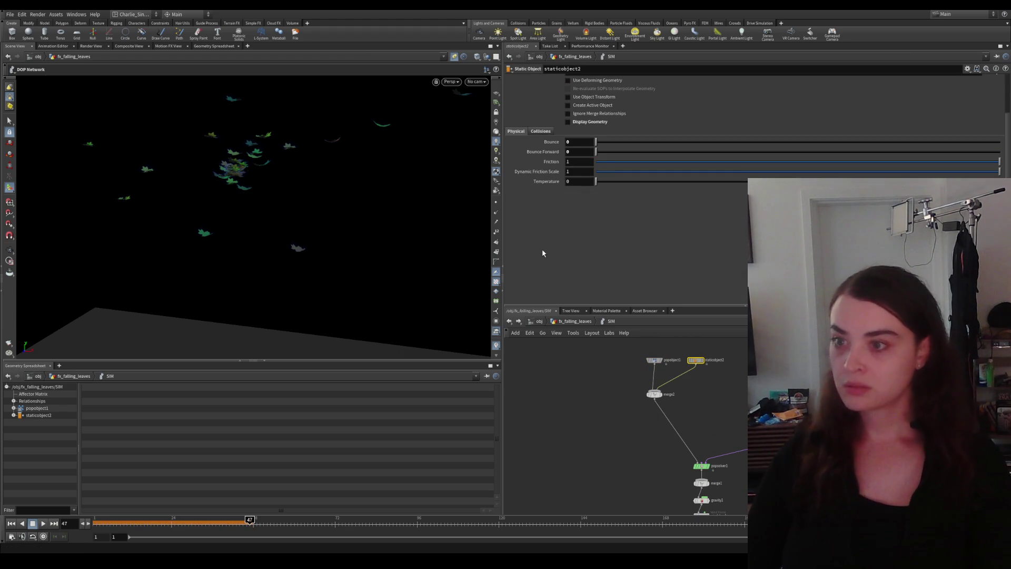
pyautogui.click(44, 523)
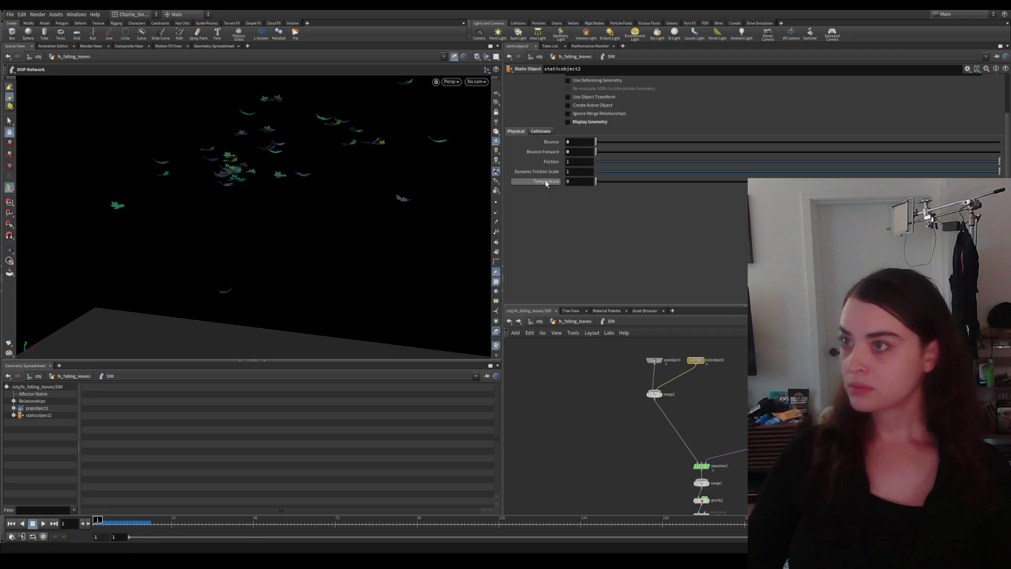
pyautogui.moveTo(622, 411); pyautogui.dragTo(609, 440, button='middle')
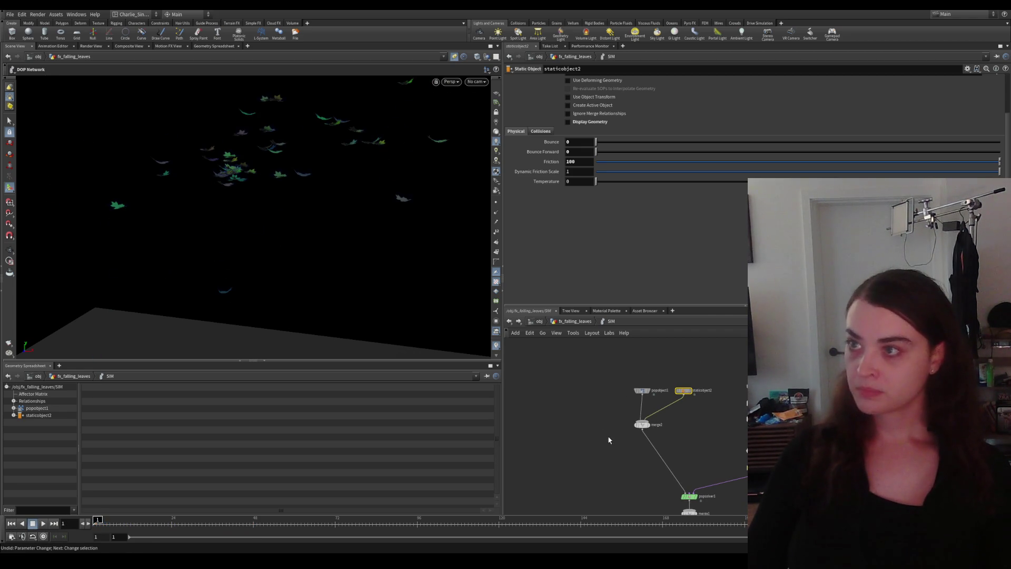
# Step: Review staticobject2's Collisions settings, keeping Collision Detection at the solver default and checking Surface/Volume
pyautogui.click(540, 131)
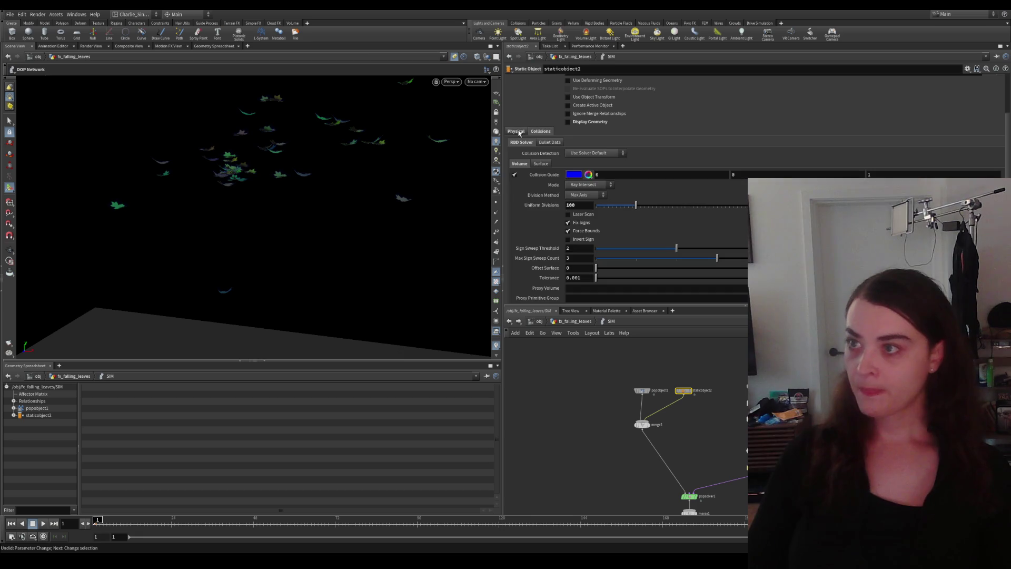
pyautogui.scroll(-1, 553, 237)
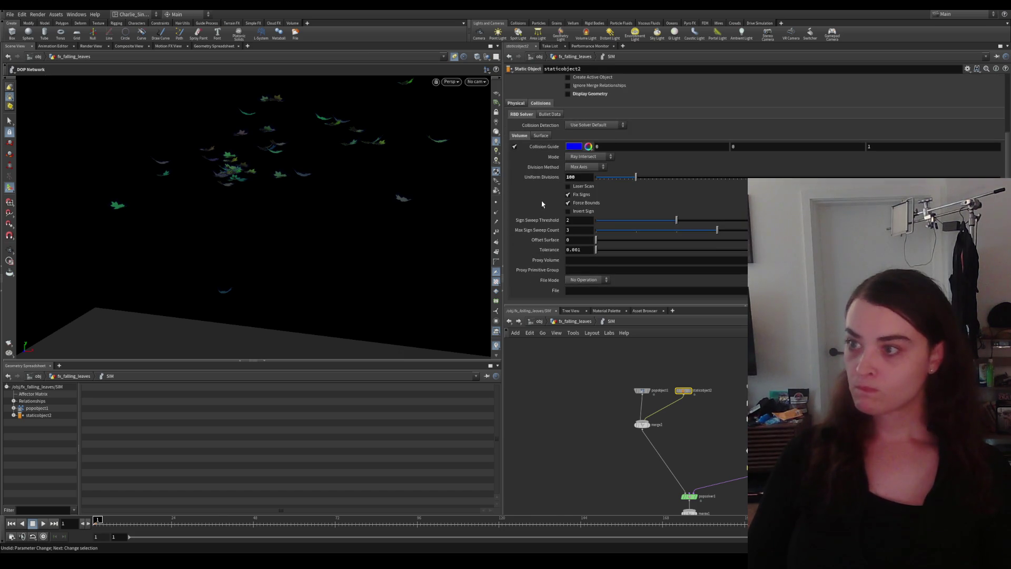
pyautogui.scroll(2, 541, 261)
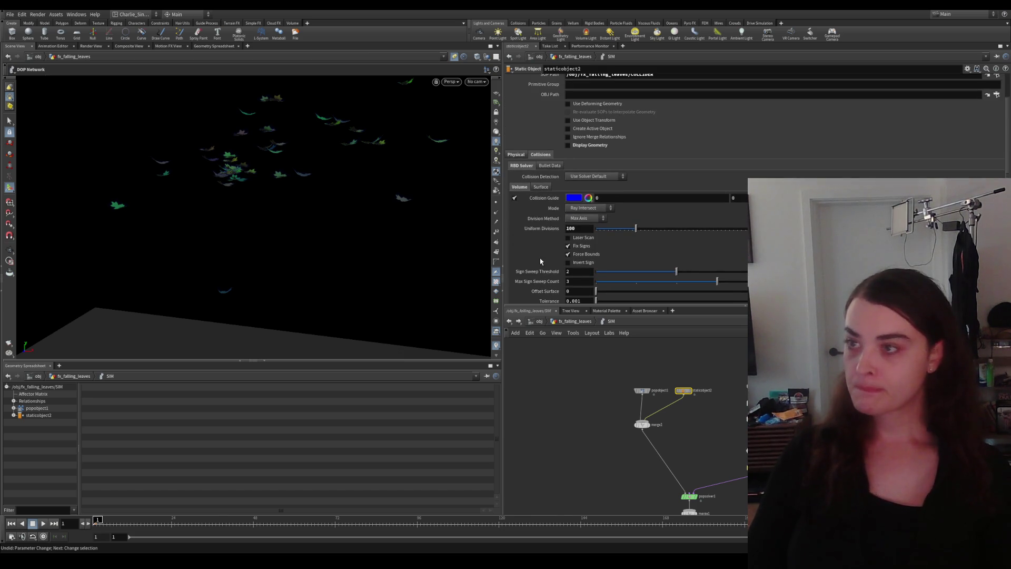
pyautogui.click(587, 177)
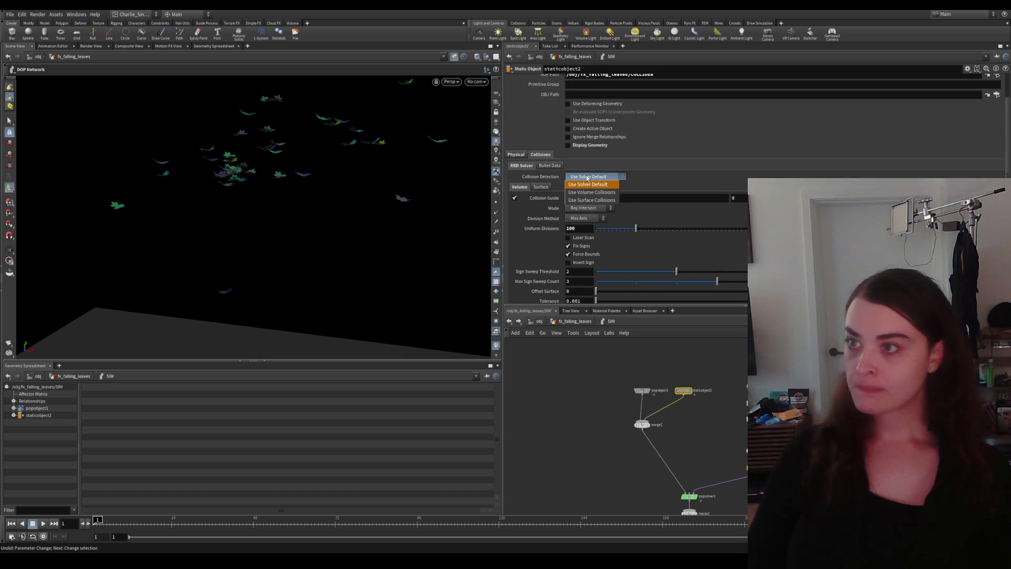
pyautogui.click(589, 184)
pyautogui.click(541, 187)
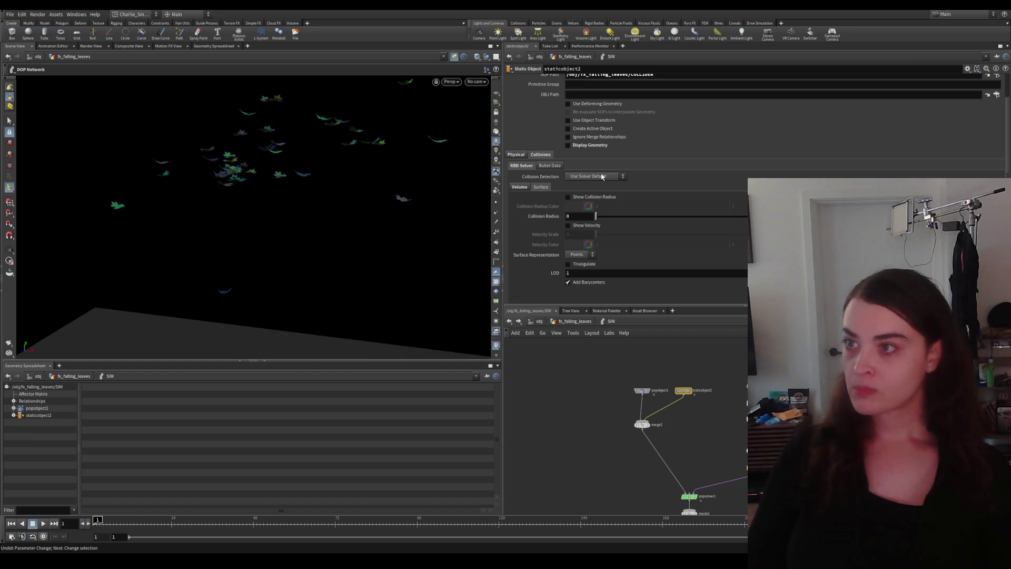
pyautogui.click(517, 187)
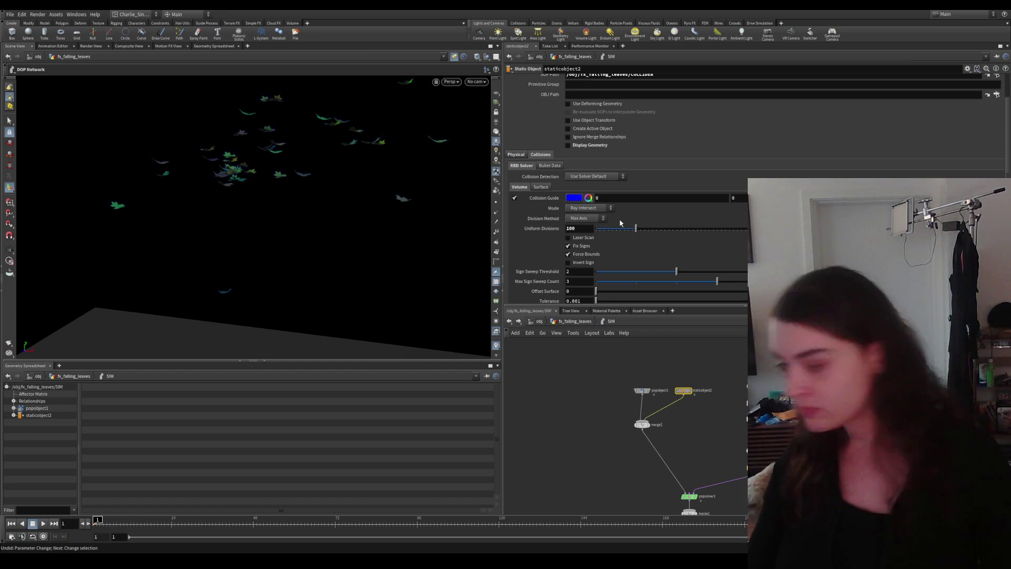
pyautogui.moveTo(730, 438); pyautogui.dragTo(730, 404, button='middle')
# Step: Glance at antigravity1 and wind_hifreq, then select wind_lowfreq
pyautogui.click(726, 419)
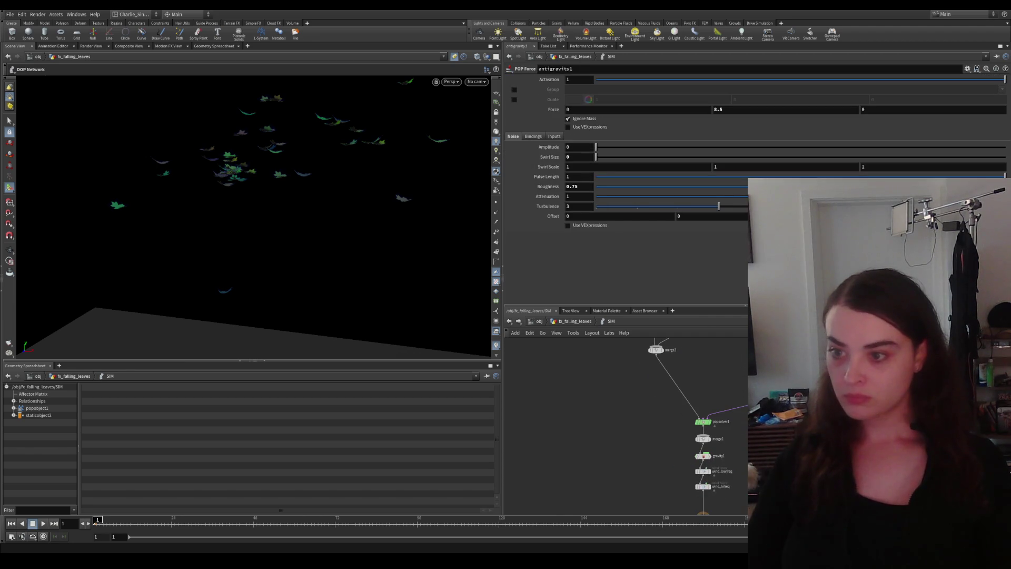
pyautogui.click(703, 486)
pyautogui.click(703, 472)
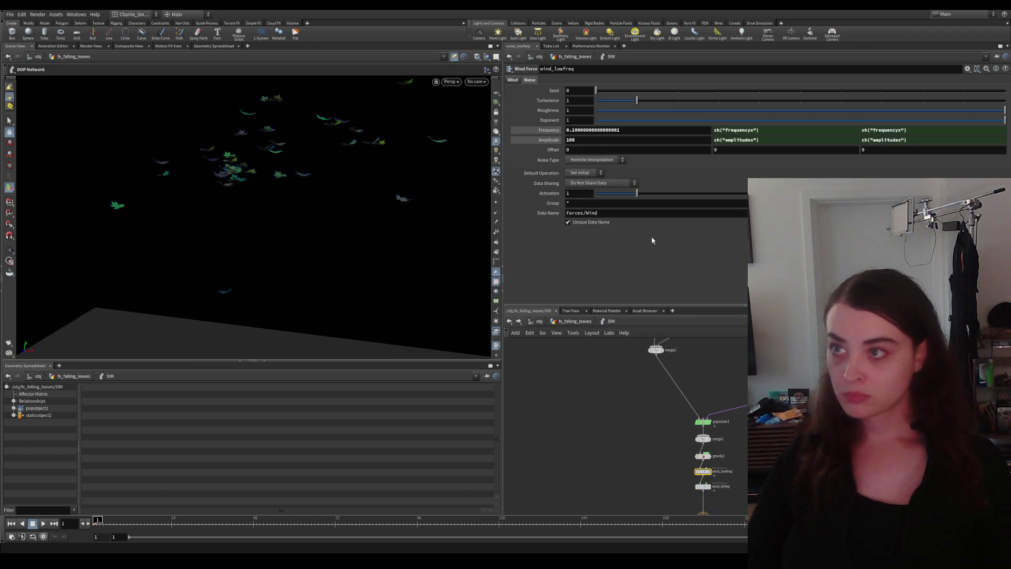
# Step: Reduce wind_lowfreq noise Amplitude from 100 to 10 and play the simulation
pyautogui.click(597, 140)
pyautogui.write('0')
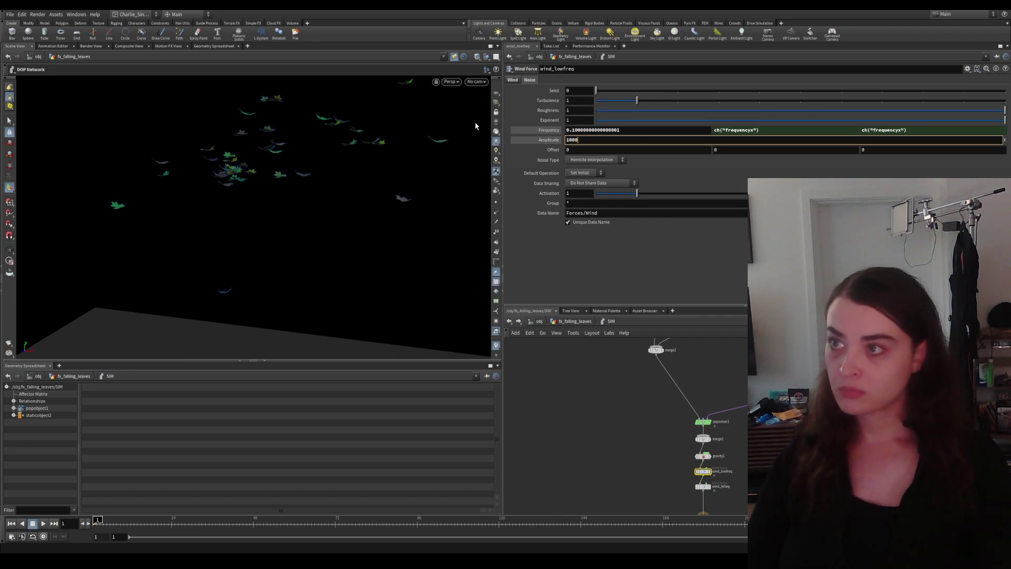
pyautogui.press('BackSpace')
pyautogui.press('BackSpace')
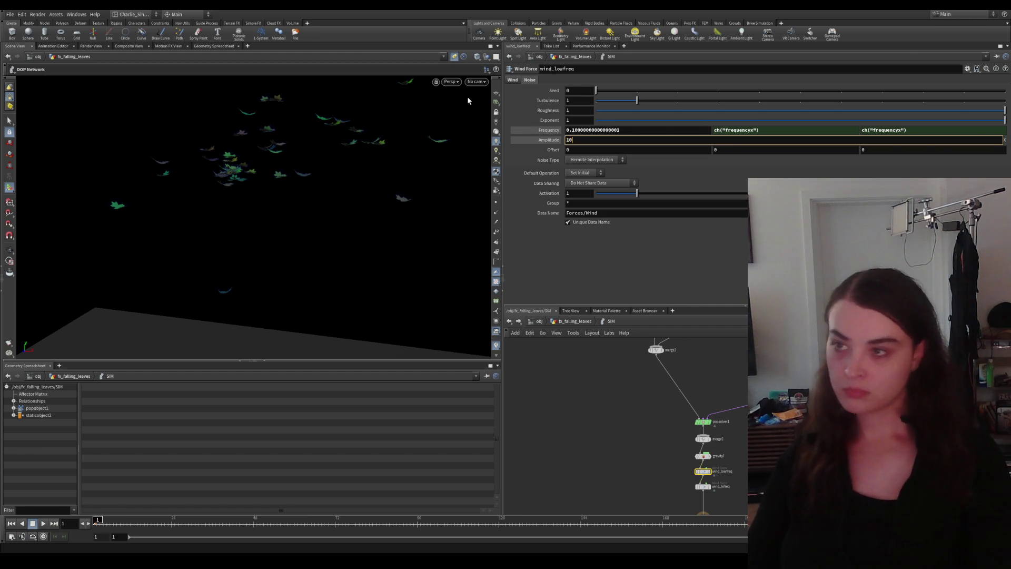
pyautogui.press('Return')
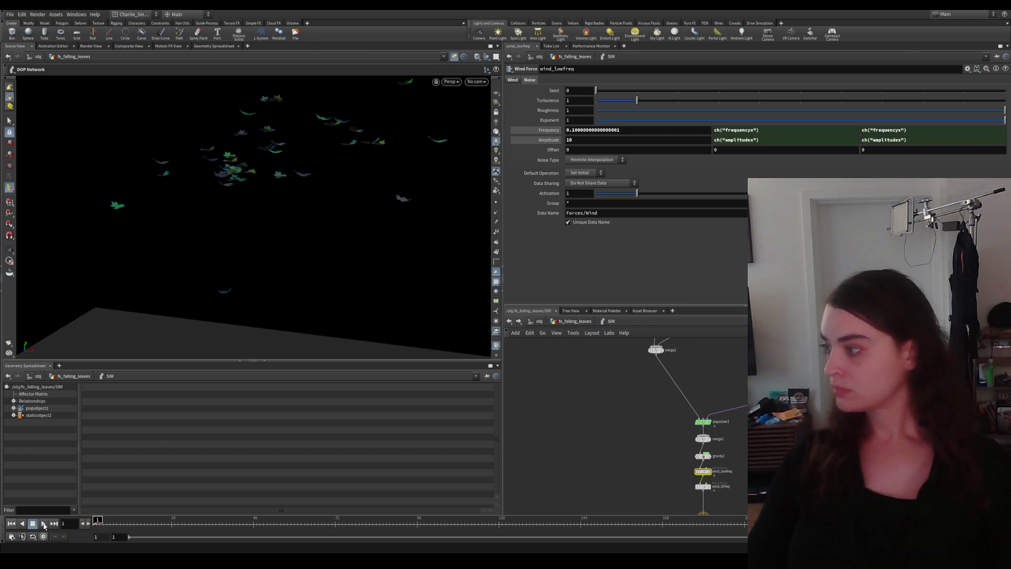
pyautogui.click(45, 524)
# Step: Stop playback and set wind_lowfreq Amplitude Y to 0
pyautogui.moveTo(317, 218)
pyautogui.mouseDown()
pyautogui.moveTo(245, 168)
pyautogui.moveTo(247, 206)
pyautogui.moveTo(292, 229)
pyautogui.mouseUp()
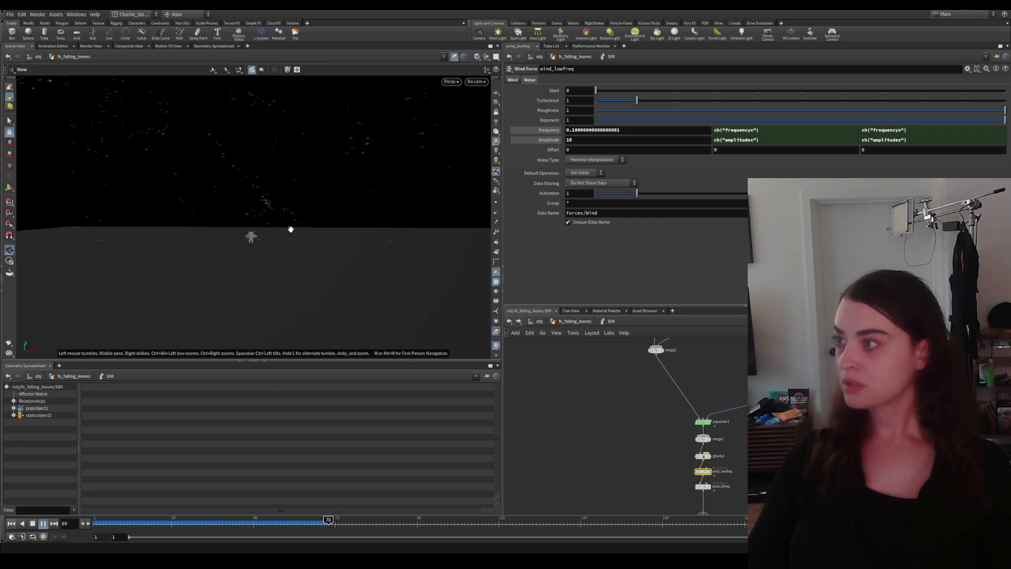
pyautogui.moveTo(299, 225)
pyautogui.mouseDown()
pyautogui.moveTo(224, 219)
pyautogui.moveTo(237, 226)
pyautogui.mouseUp()
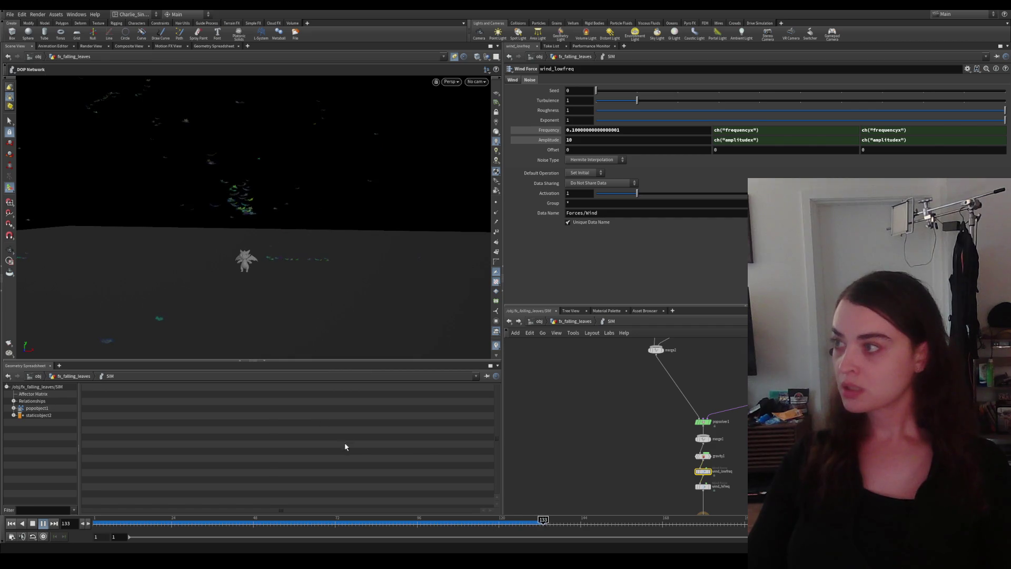
pyautogui.click(409, 523)
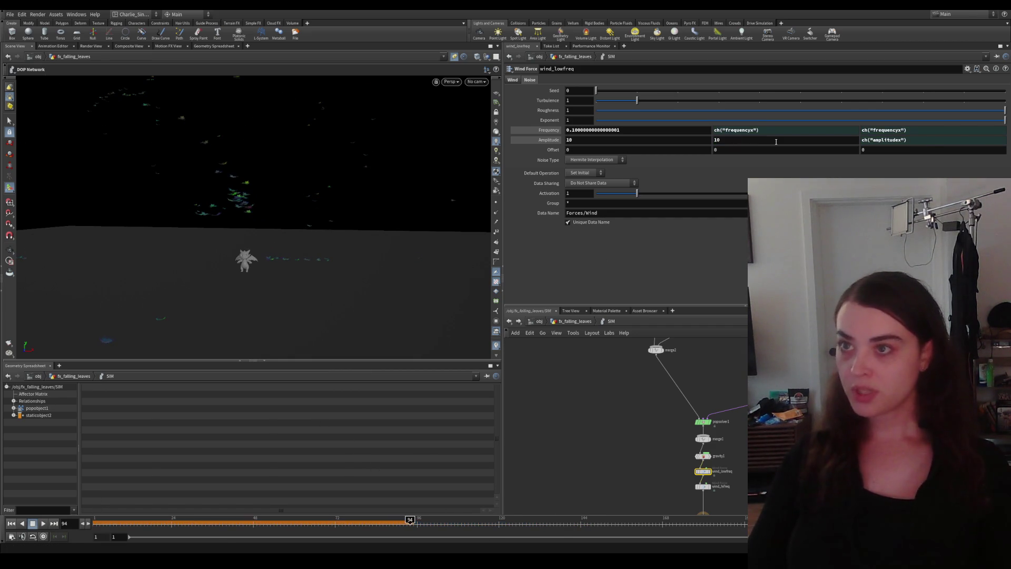
pyautogui.click(734, 140)
pyautogui.click(568, 139)
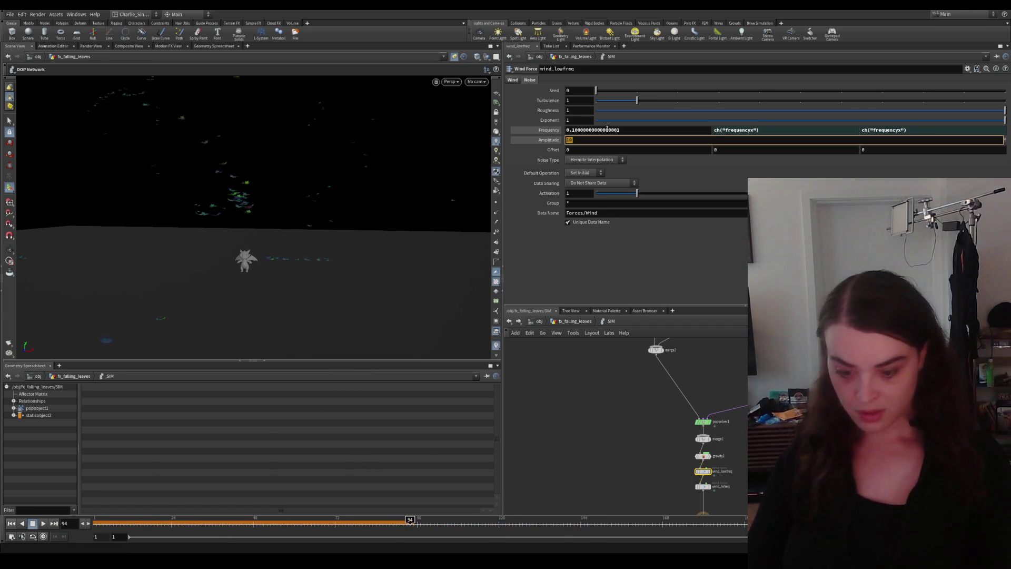
pyautogui.write('10')
pyautogui.press('Return')
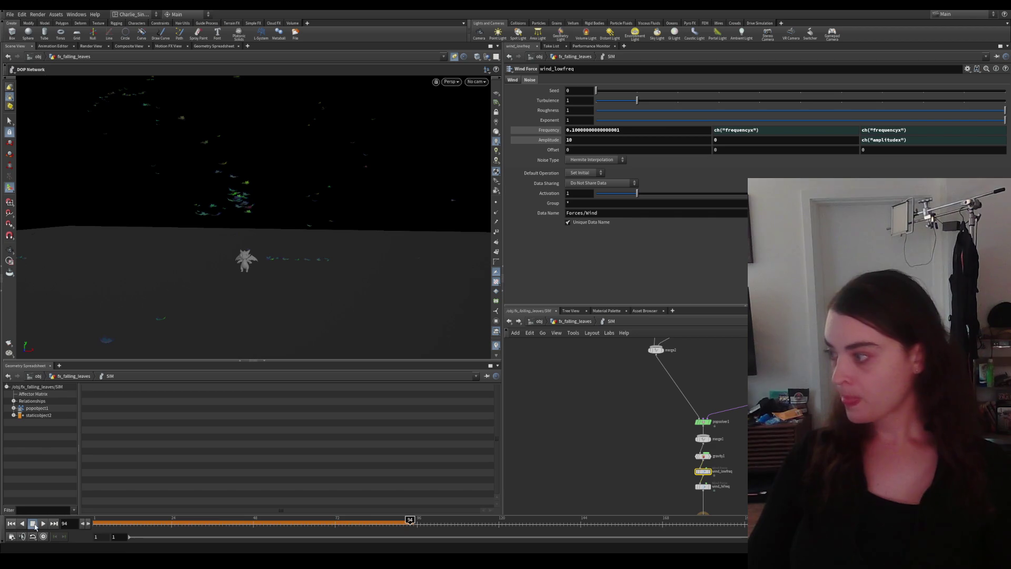
# Step: Replay the simulation from the start to review the change
pyautogui.click(34, 524)
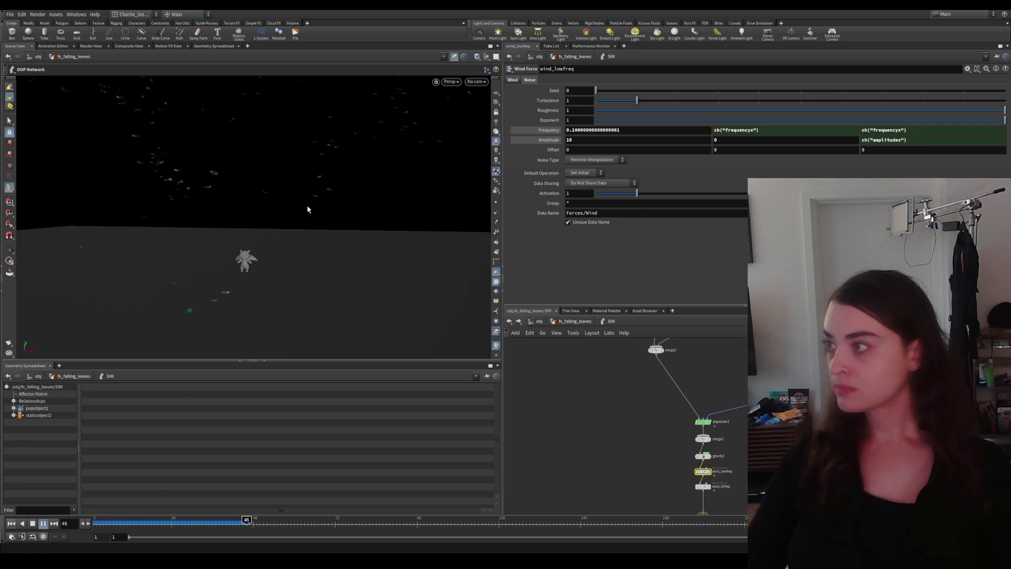
pyautogui.moveTo(340, 220); pyautogui.dragTo(214, 221, button='middle')
pyautogui.scroll(-1, 305, 228)
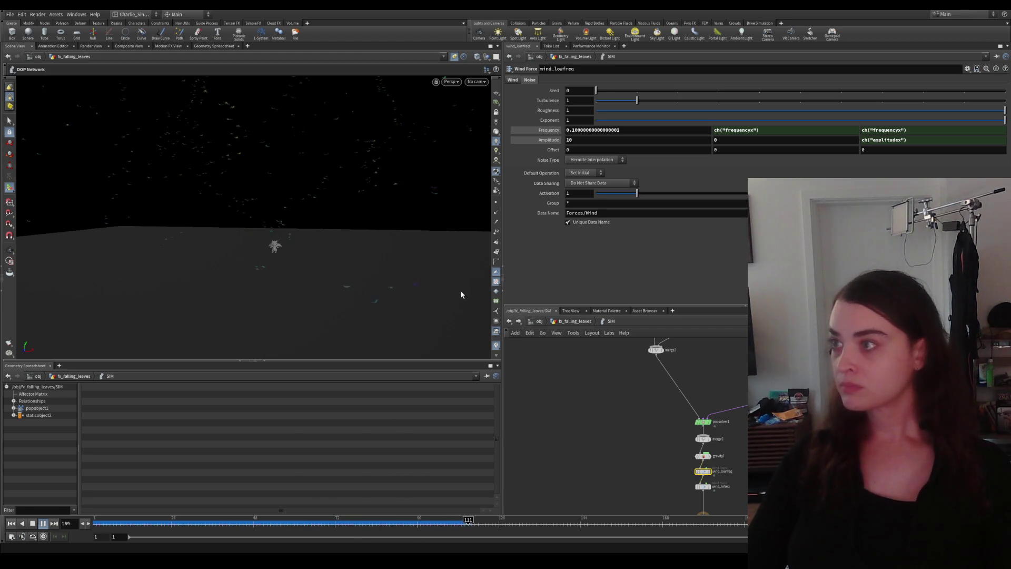
# Step: Lower wind_lowfreq noise Frequency from 0.1 to 0.05
pyautogui.click(548, 130)
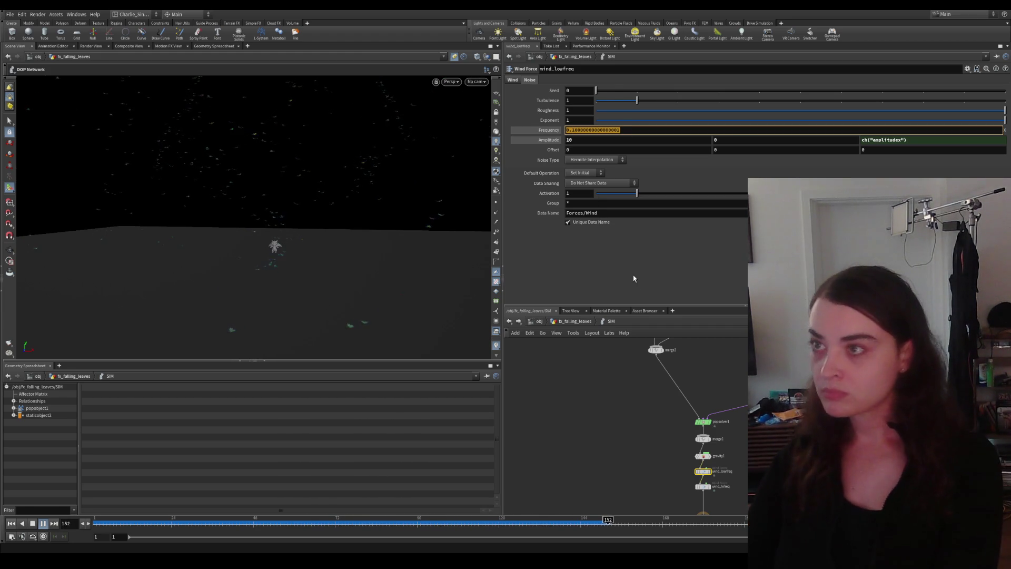
pyautogui.write('.')
pyautogui.press('Return')
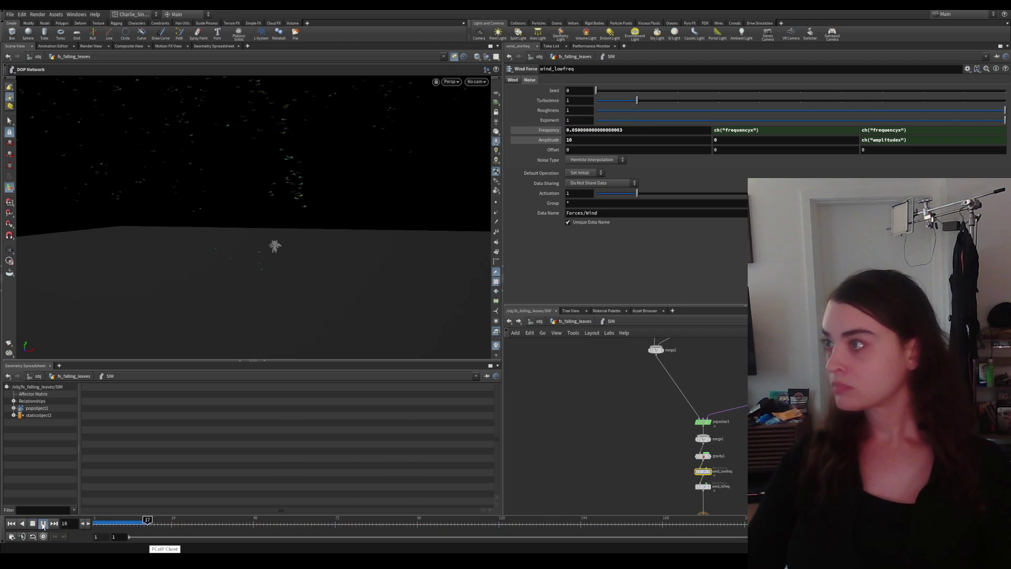
pyautogui.keyDown('alt'); pyautogui.moveTo(256, 160); pyautogui.dragTo(277, 219); pyautogui.keyUp('alt')
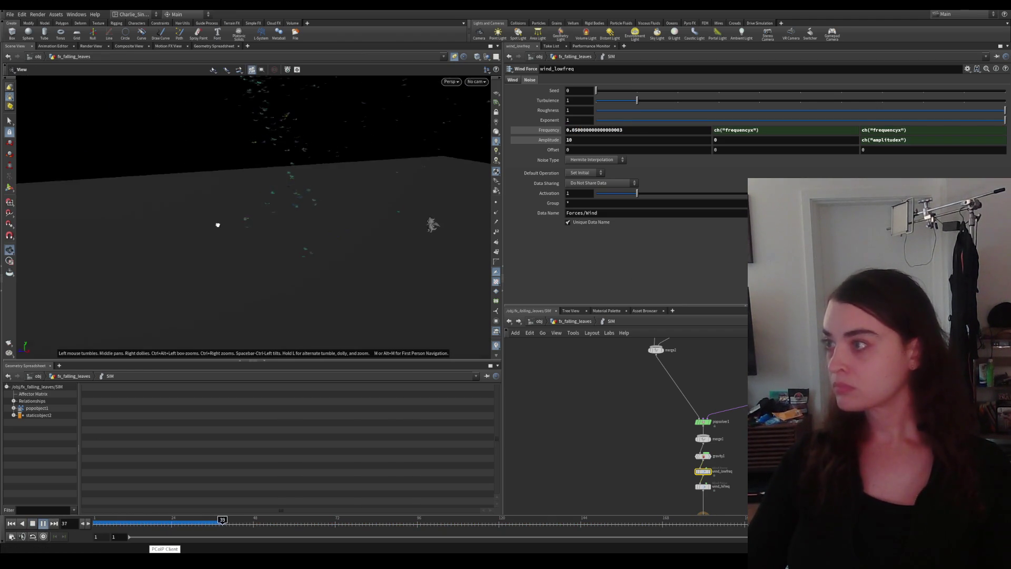
pyautogui.moveTo(277, 218)
pyautogui.mouseDown(button='middle')
pyautogui.moveTo(349, 185)
pyautogui.moveTo(340, 253)
pyautogui.moveTo(412, 245)
pyautogui.mouseUp(button='middle')
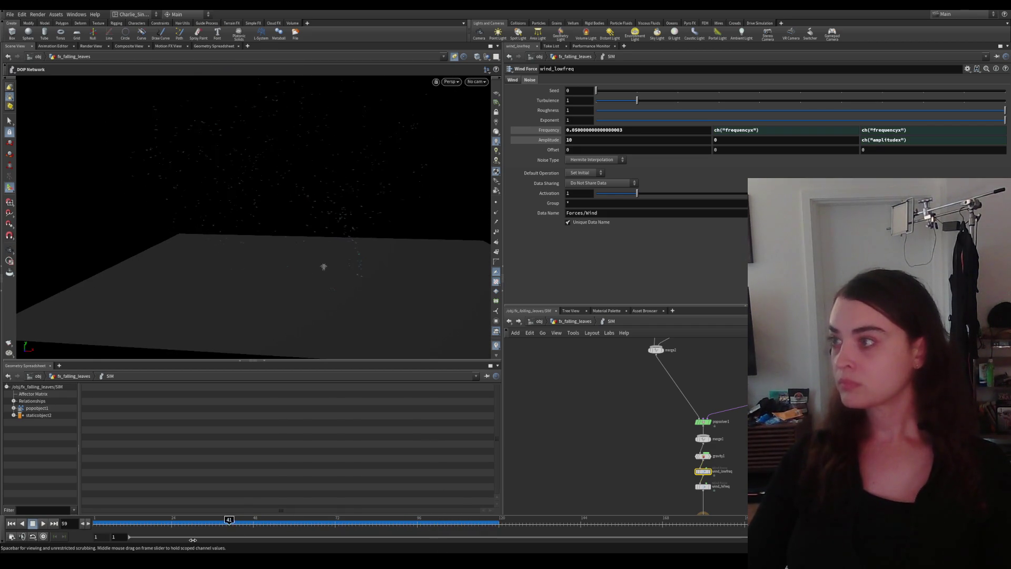
# Step: Set the timeline start frame to -120 for pre-roll and scrub back
pyautogui.click(97, 522)
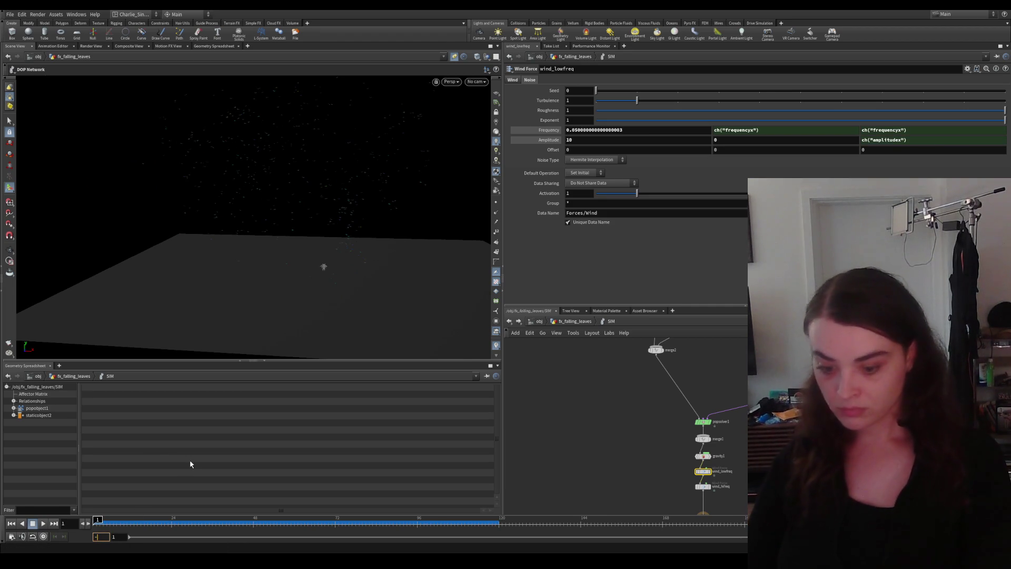
pyautogui.hotkey('ctrl', 'Up')
pyautogui.moveTo(296, 521); pyautogui.dragTo(122, 521)
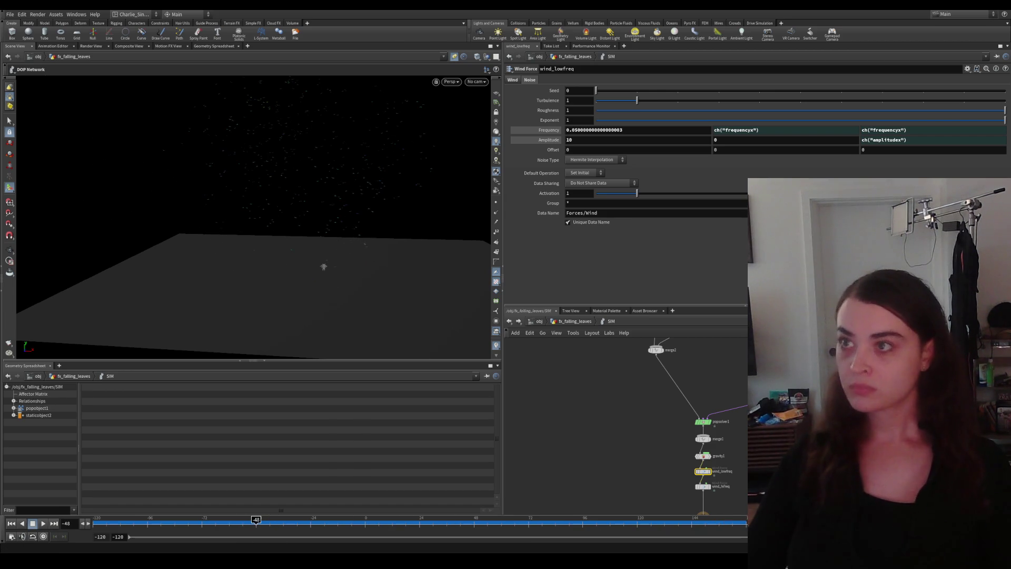
pyautogui.moveTo(601, 469); pyautogui.dragTo(582, 421)
# Step: Check wind_lowfreq's Wind velocity stays at 0 and rewind to frame -120
pyautogui.click(511, 81)
pyautogui.click(580, 90)
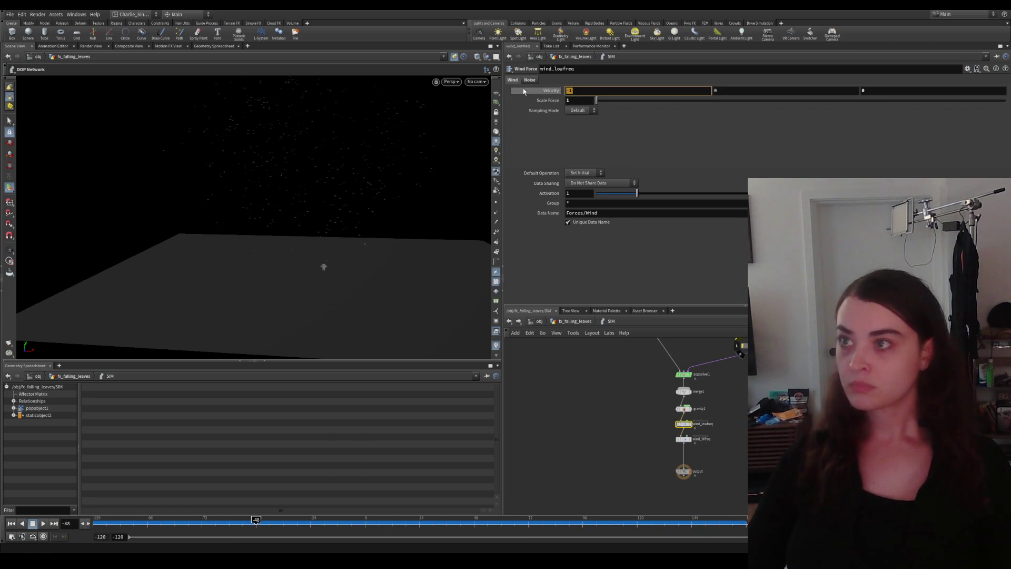
pyautogui.press('Return')
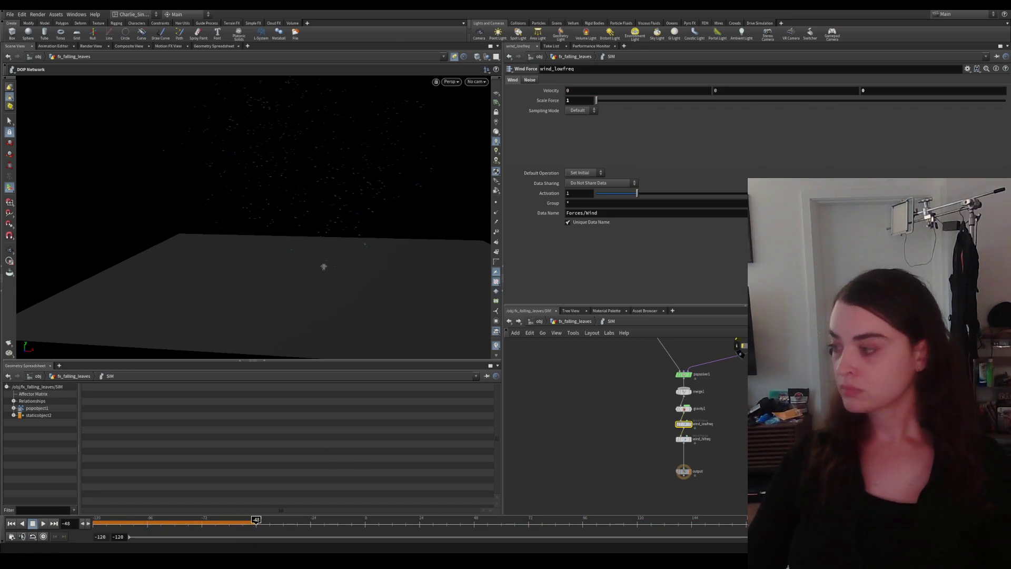
pyautogui.click(23, 522)
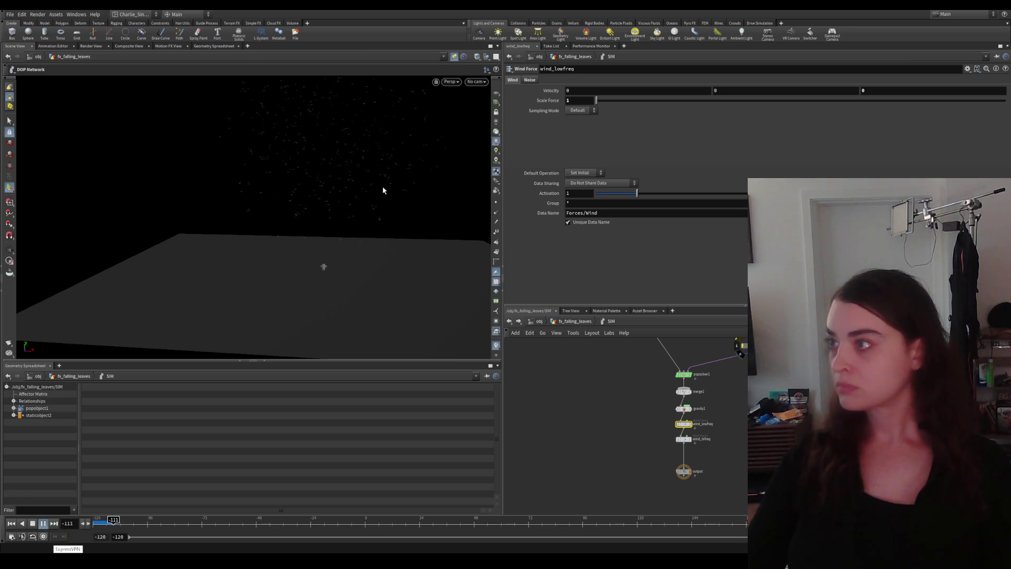
# Step: Play the pre-rolled simulation, orbiting the viewport to inspect the leaves
pyautogui.moveTo(383, 186); pyautogui.dragTo(447, 257)
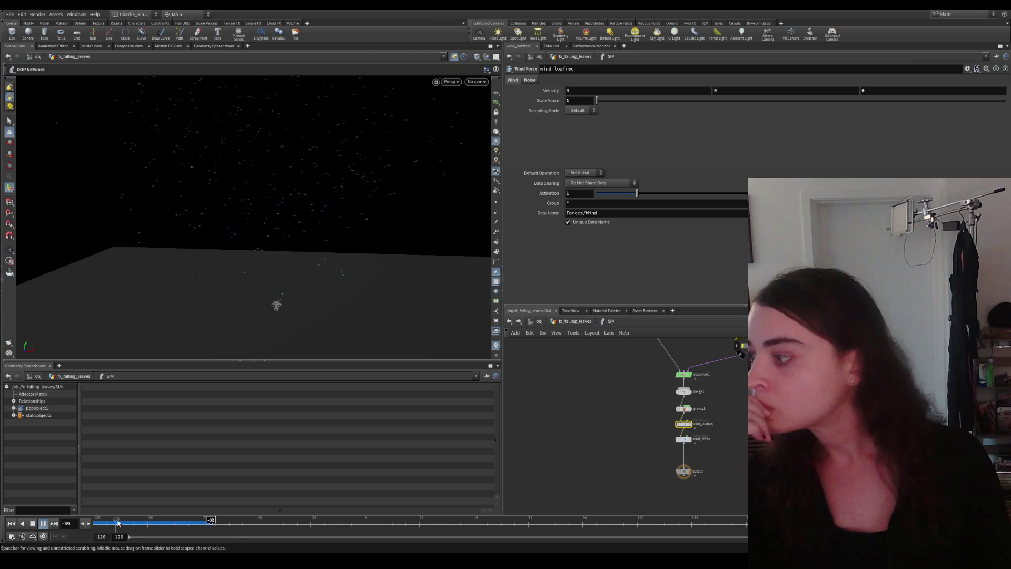
pyautogui.click(370, 520)
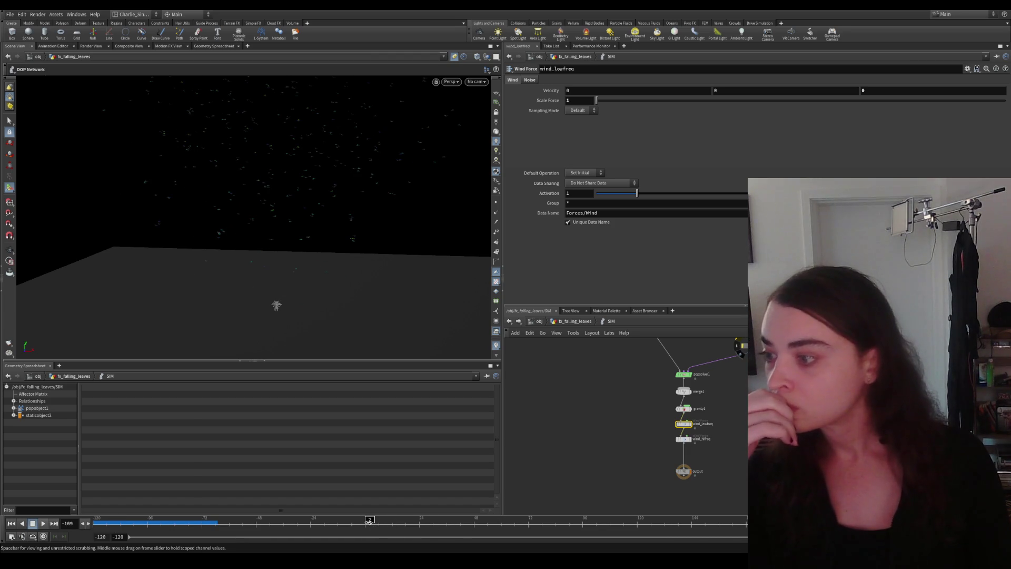
pyautogui.click(43, 522)
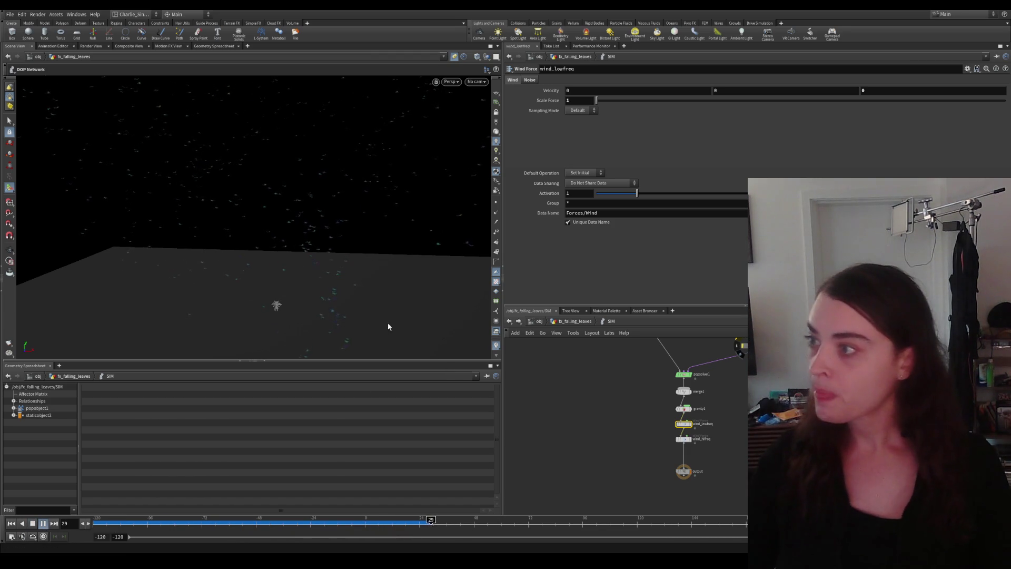
pyautogui.moveTo(277, 309); pyautogui.dragTo(278, 261)
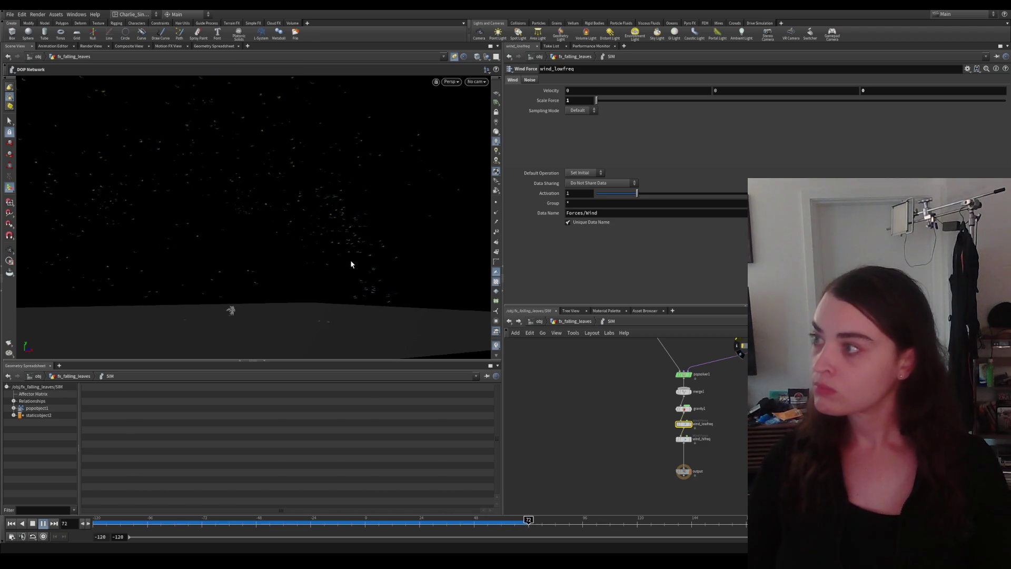
pyautogui.moveTo(376, 310)
pyautogui.mouseDown()
pyautogui.moveTo(278, 285)
pyautogui.moveTo(339, 268)
pyautogui.moveTo(313, 290)
pyautogui.mouseUp()
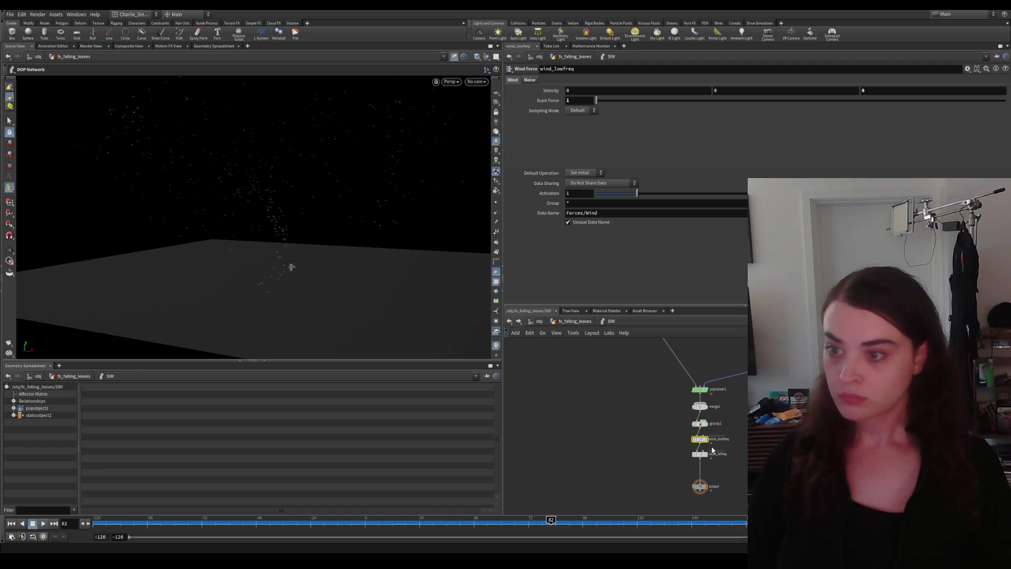
# Step: Raise the wind_lowfreq noise Turbulence from 1 to 2 and replay the leaf simulation from the start
pyautogui.click(532, 80)
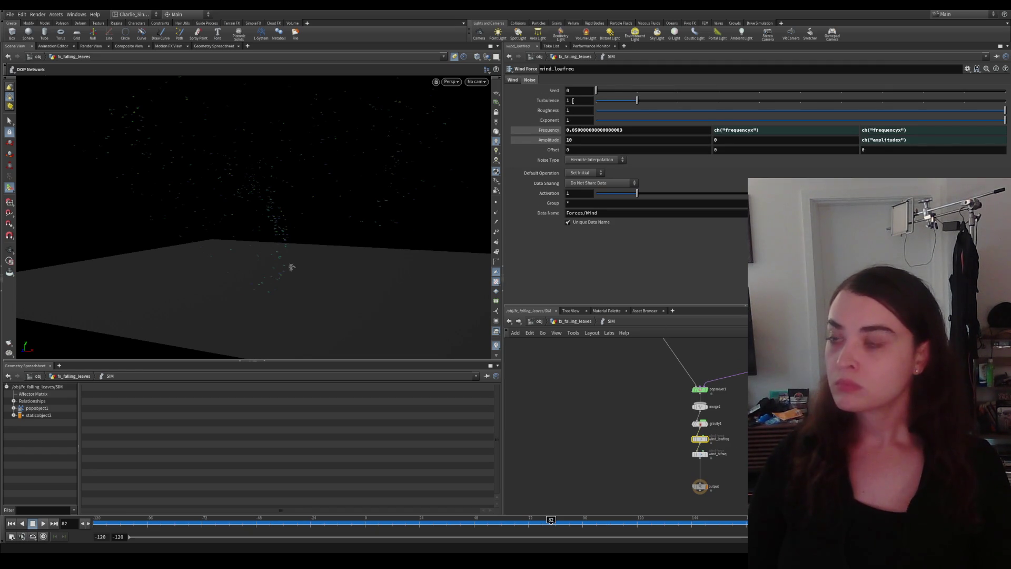
pyautogui.write('2')
pyautogui.press('Return')
pyautogui.click(11, 524)
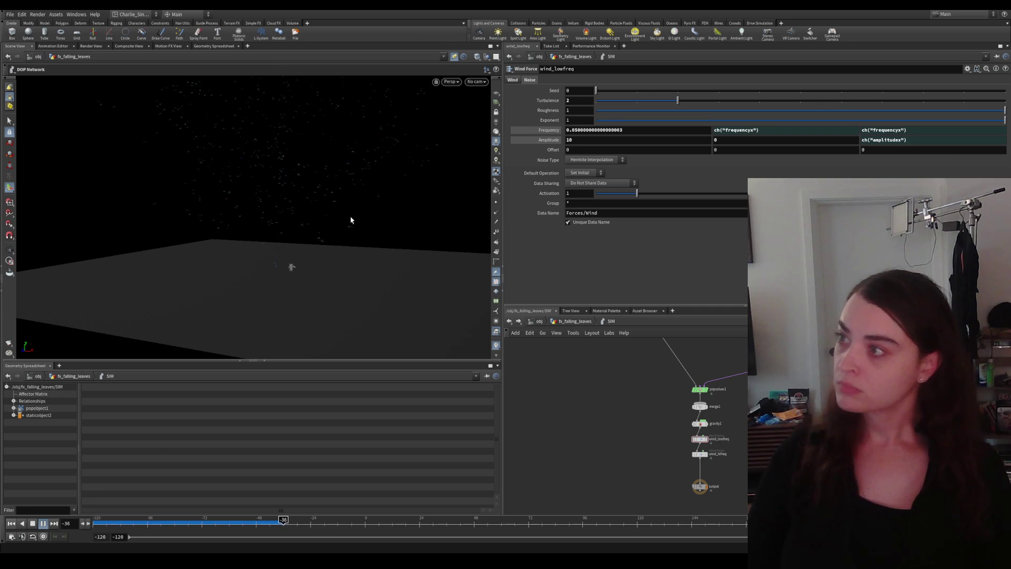
pyautogui.moveTo(340, 192); pyautogui.dragTo(311, 233)
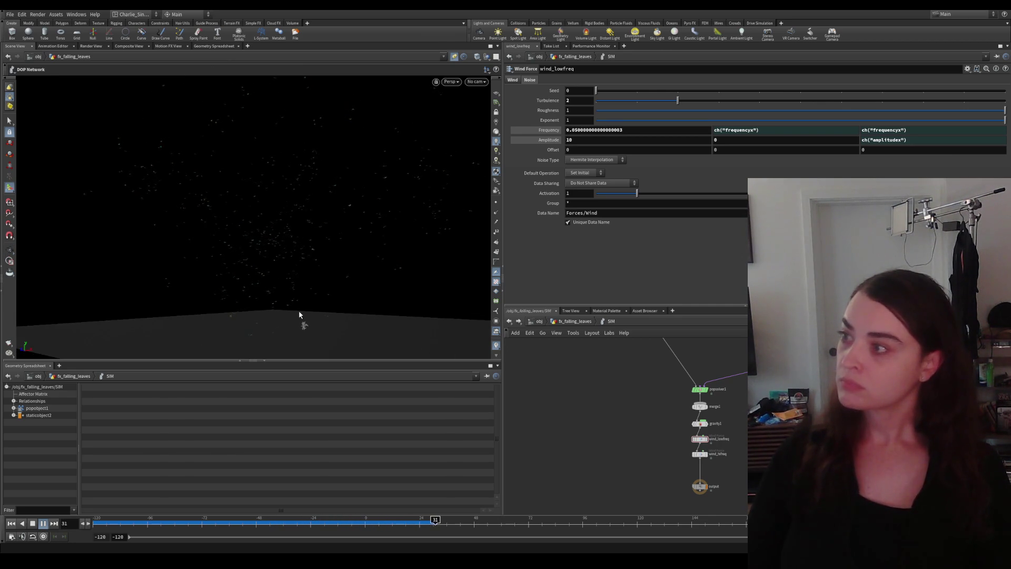
pyautogui.moveTo(298, 313)
pyautogui.mouseDown()
pyautogui.moveTo(316, 285)
pyautogui.moveTo(305, 318)
pyautogui.moveTo(272, 206)
pyautogui.moveTo(295, 142)
pyautogui.moveTo(324, 282)
pyautogui.mouseUp()
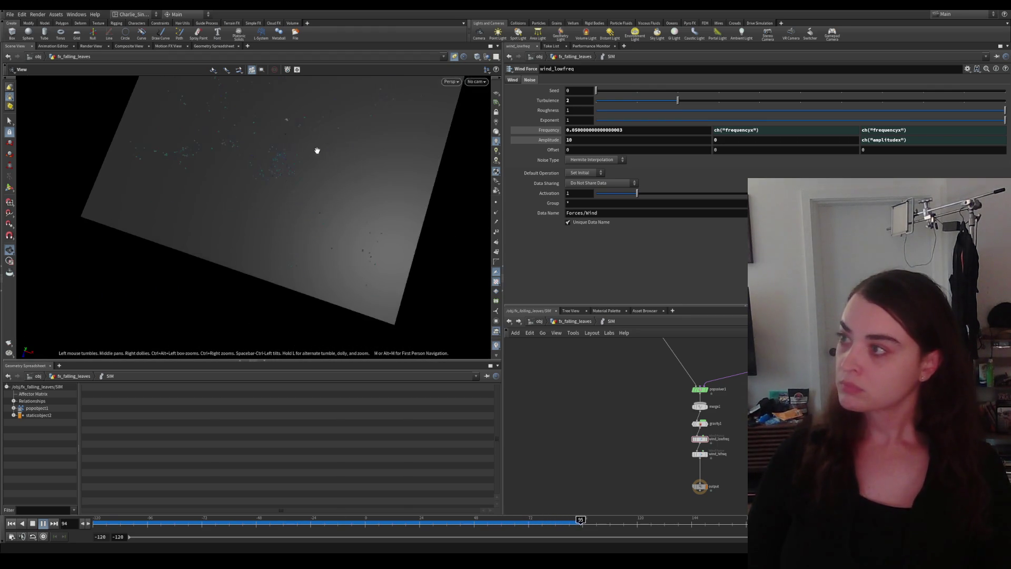
pyautogui.press('Up')
pyautogui.hotkey('ctrl', 'Up')
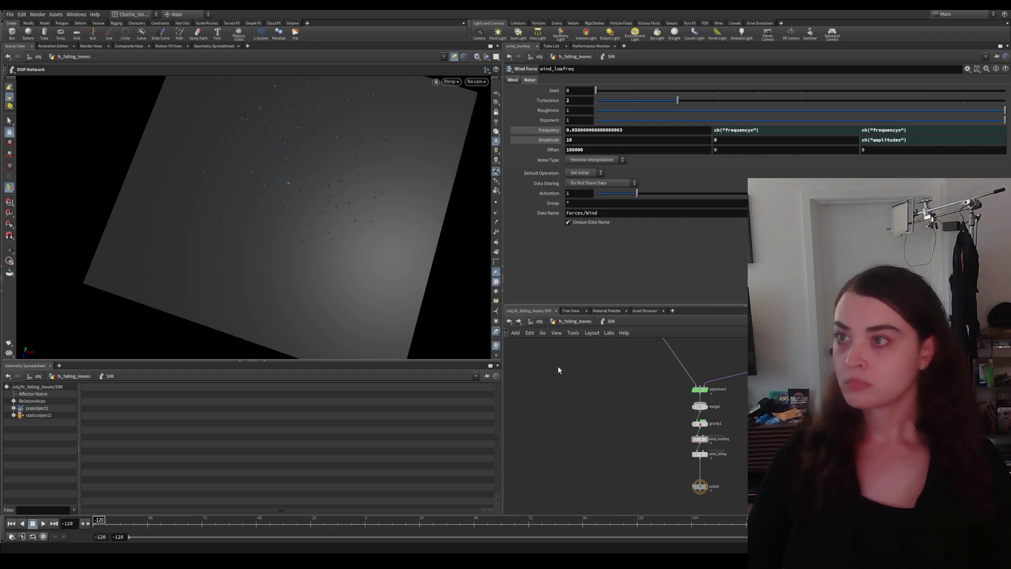
# Step: Set the wind_lowfreq noise Offset to 1000, keeping Hermite Interpolation as the noise type
pyautogui.click(600, 149)
pyautogui.write('100')
pyautogui.press('Return')
pyautogui.click(601, 149)
pyautogui.write('1000')
pyautogui.press('Return')
pyautogui.click(593, 159)
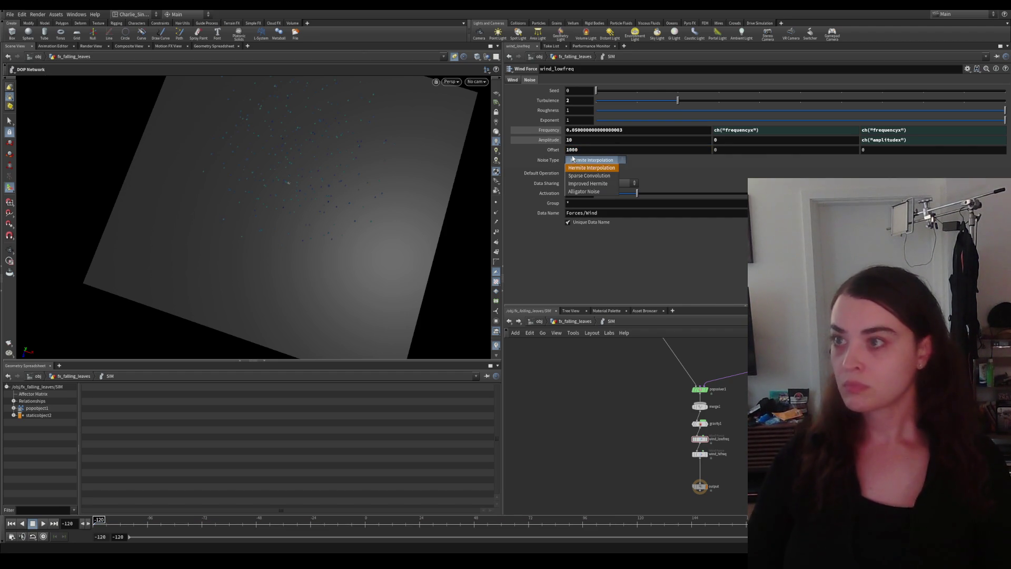
pyautogui.click(591, 160)
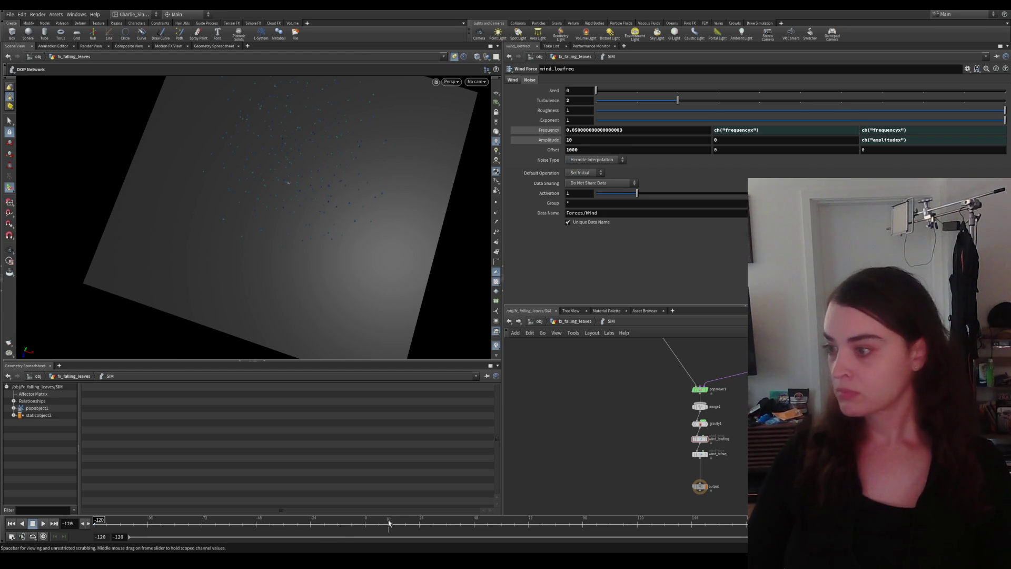
# Step: Play the leaves simulation and orbit to watch the leaves fall
pyautogui.click(43, 523)
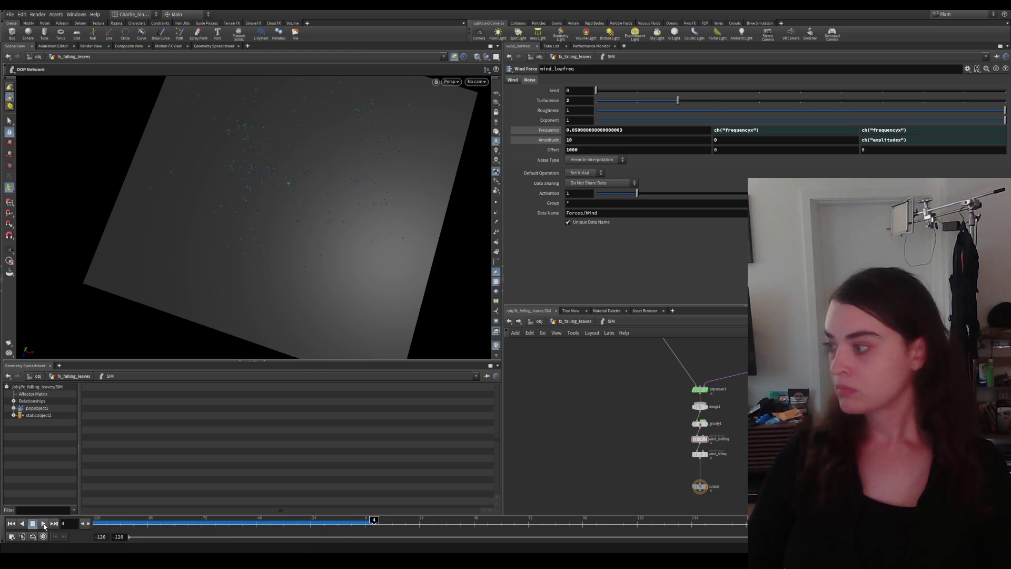
pyautogui.moveTo(272, 218)
pyautogui.mouseDown()
pyautogui.moveTo(326, 136)
pyautogui.moveTo(372, 205)
pyautogui.mouseUp()
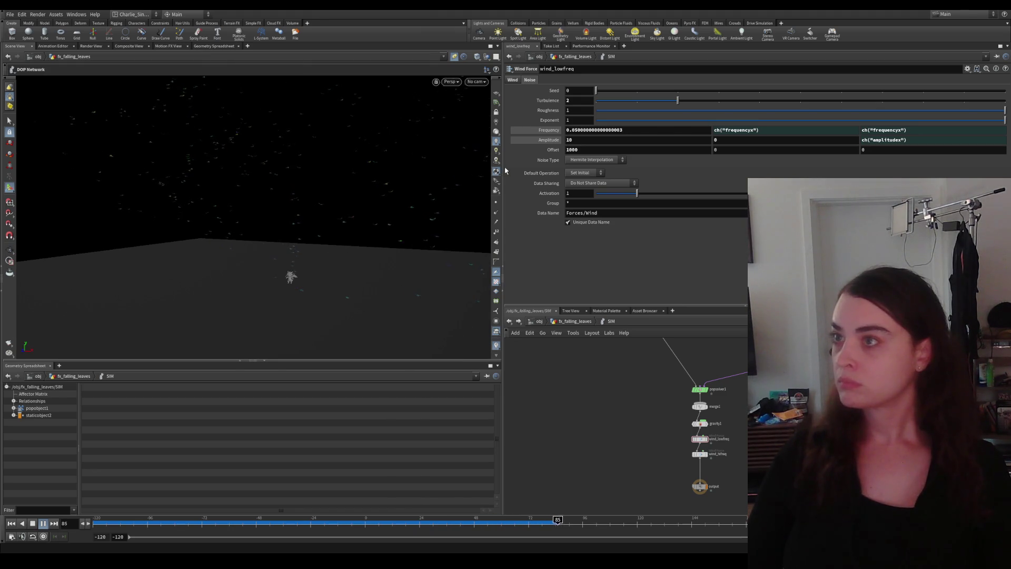
# Step: Lower the wind_lowfreq noise Amplitude from 10 to 5 and replay the simulation from the start
pyautogui.doubleClick(582, 139)
pyautogui.write('5')
pyautogui.press('Return')
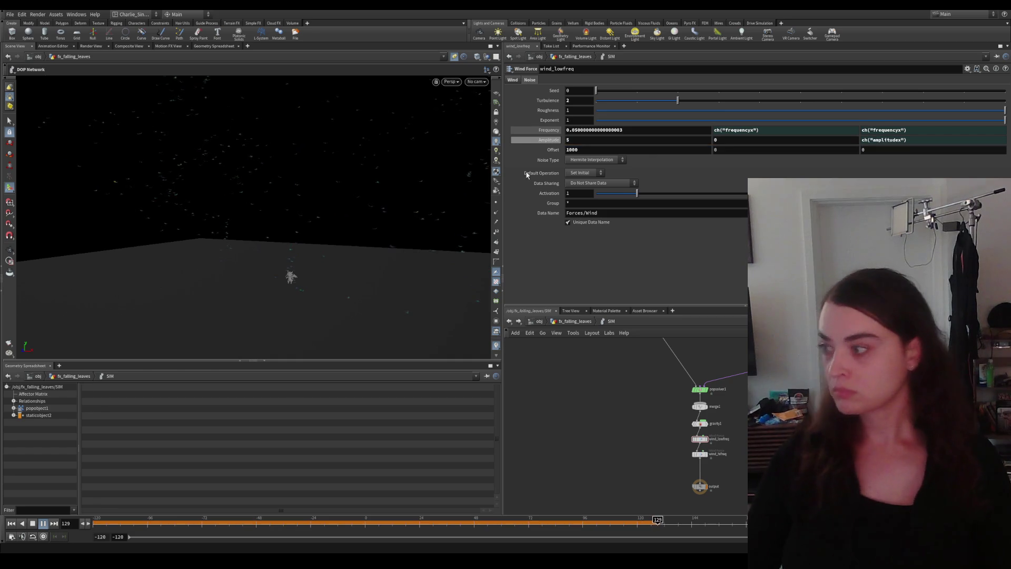
pyautogui.click(43, 522)
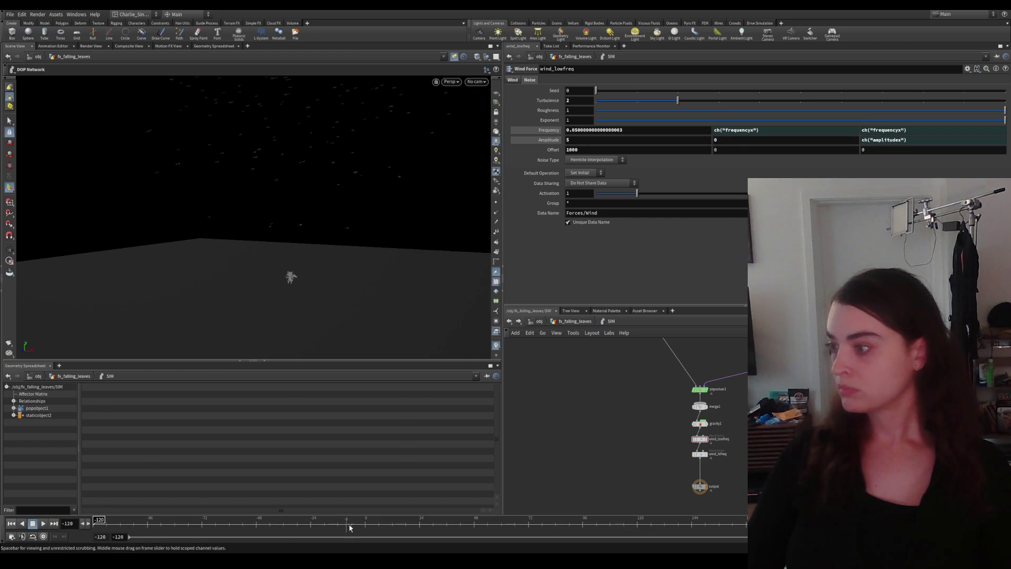
pyautogui.click(43, 523)
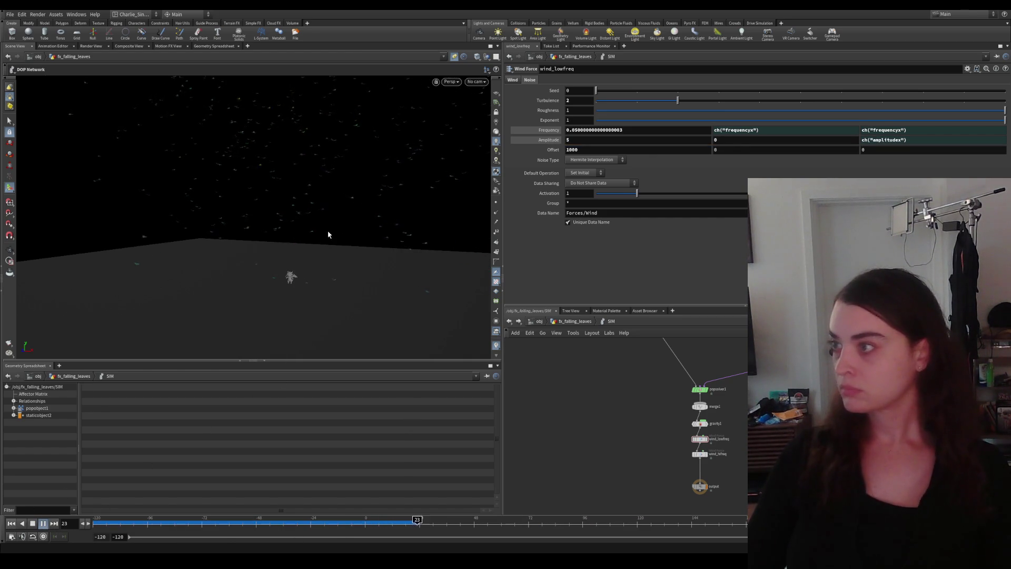
pyautogui.moveTo(266, 242); pyautogui.dragTo(358, 214)
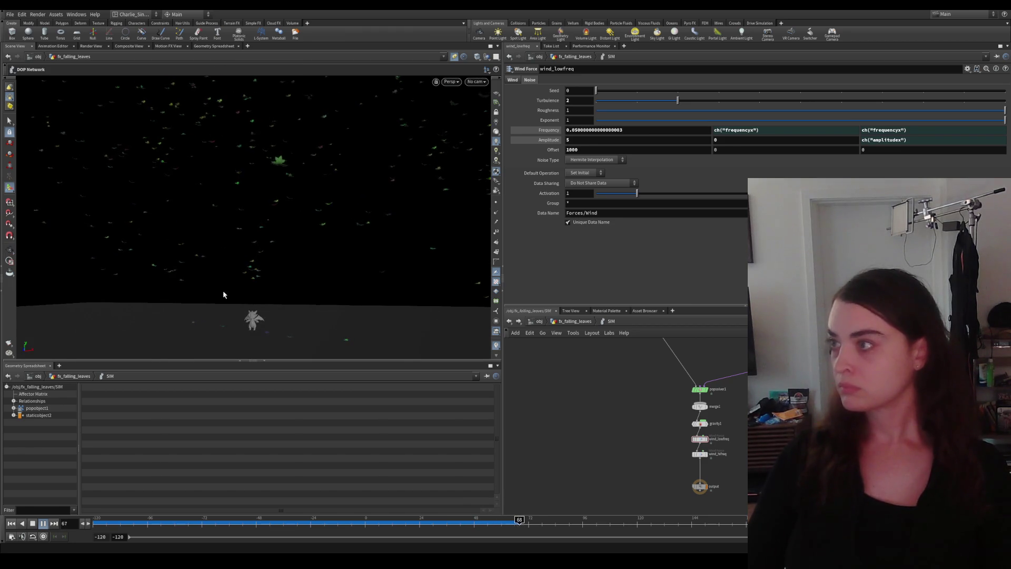
pyautogui.moveTo(228, 297); pyautogui.dragTo(276, 250)
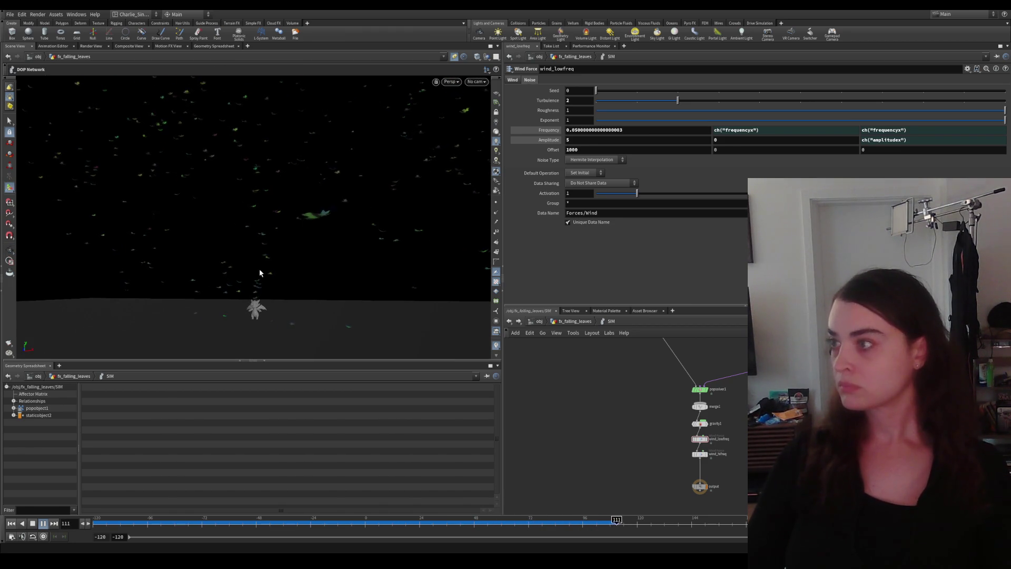
pyautogui.moveTo(260, 272)
pyautogui.mouseDown()
pyautogui.moveTo(313, 278)
pyautogui.moveTo(305, 255)
pyautogui.moveTo(182, 233)
pyautogui.moveTo(291, 160)
pyautogui.moveTo(322, 235)
pyautogui.mouseUp()
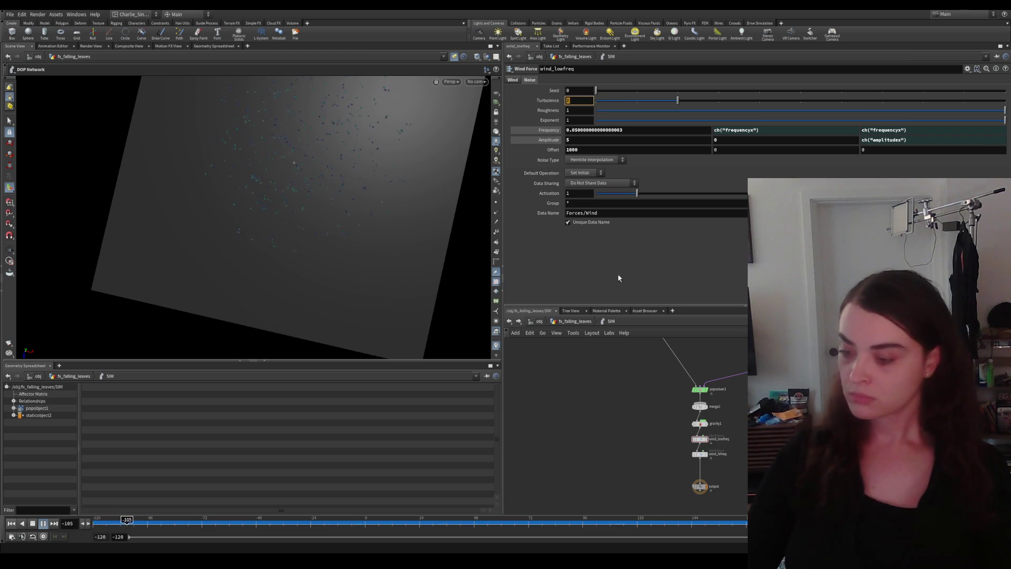
# Step: Raise the wind_lowfreq Turbulence to 5, reset to frame -120 and replay the simulation
pyautogui.moveTo(677, 100); pyautogui.dragTo(792, 104)
pyautogui.click(13, 524)
pyautogui.click(43, 523)
pyautogui.moveTo(268, 208); pyautogui.dragTo(334, 145)
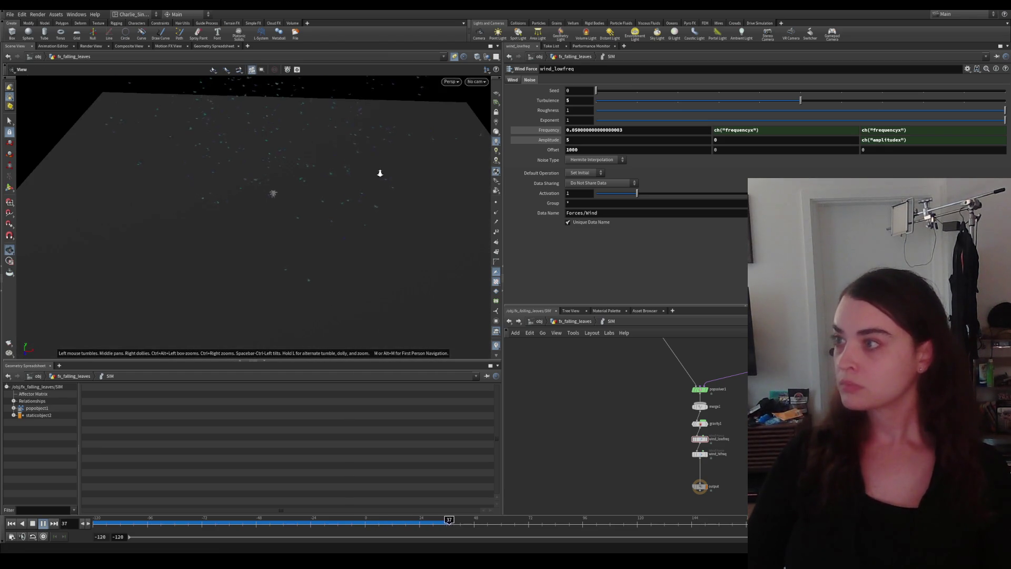
pyautogui.moveTo(367, 173); pyautogui.dragTo(355, 205)
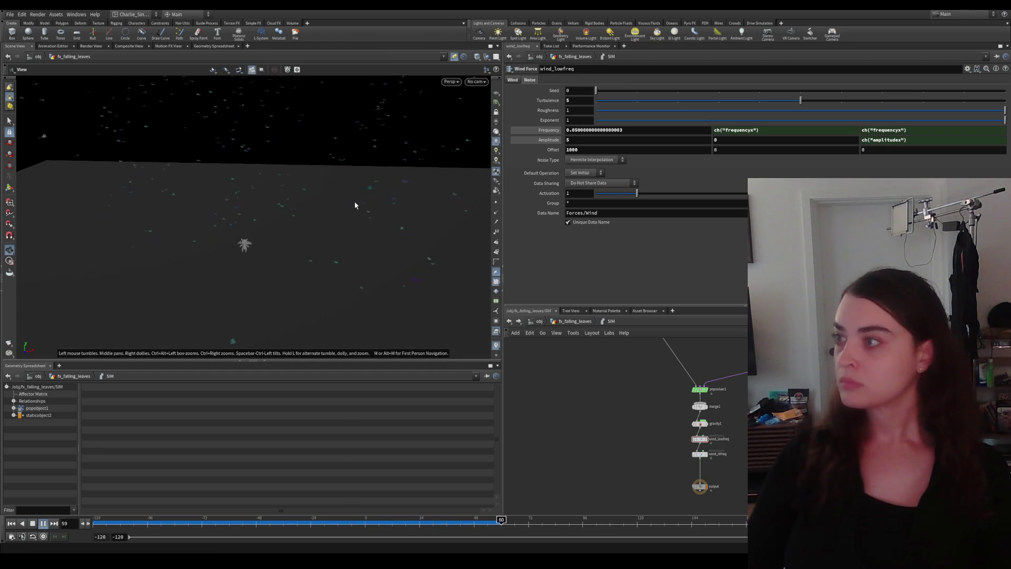
# Step: Reframe and zoom the view to inspect the leaves falling beside the dragon
pyautogui.moveTo(350, 231); pyautogui.dragTo(379, 192)
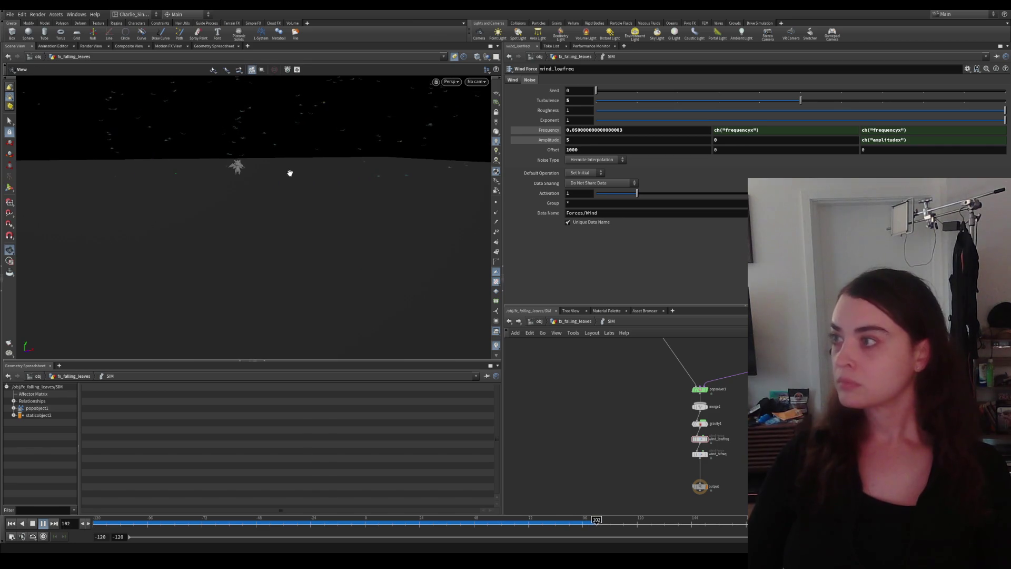
pyautogui.moveTo(291, 181)
pyautogui.mouseDown()
pyautogui.moveTo(319, 267)
pyautogui.moveTo(329, 245)
pyautogui.mouseUp()
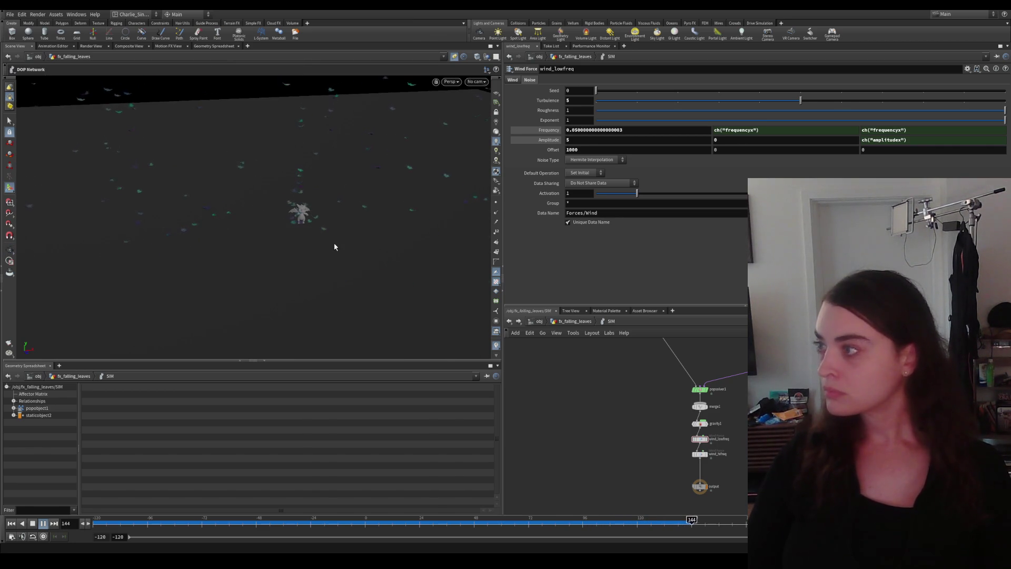
pyautogui.moveTo(190, 231); pyautogui.dragTo(291, 230)
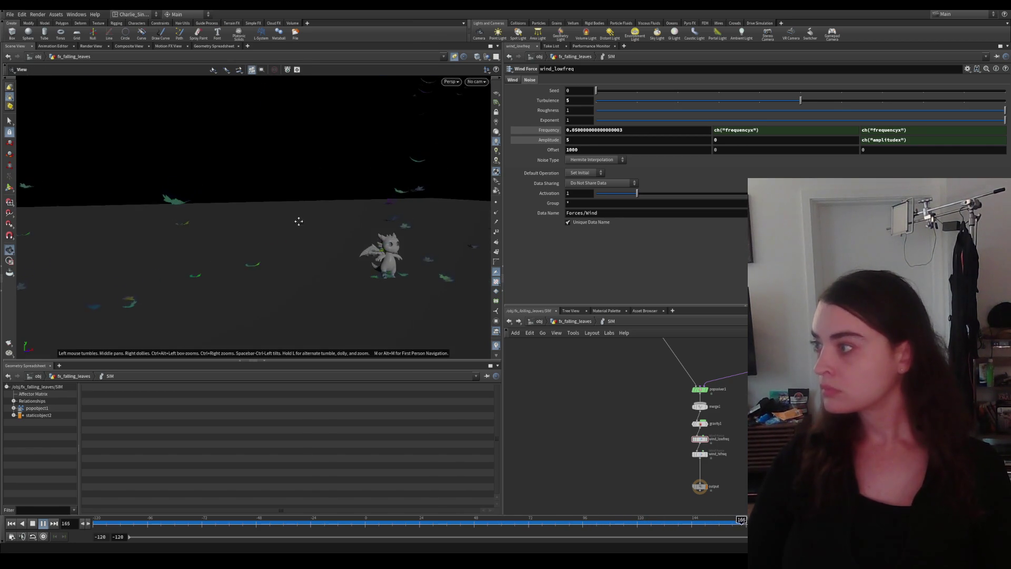
pyautogui.moveTo(291, 231); pyautogui.dragTo(330, 258, button='middle')
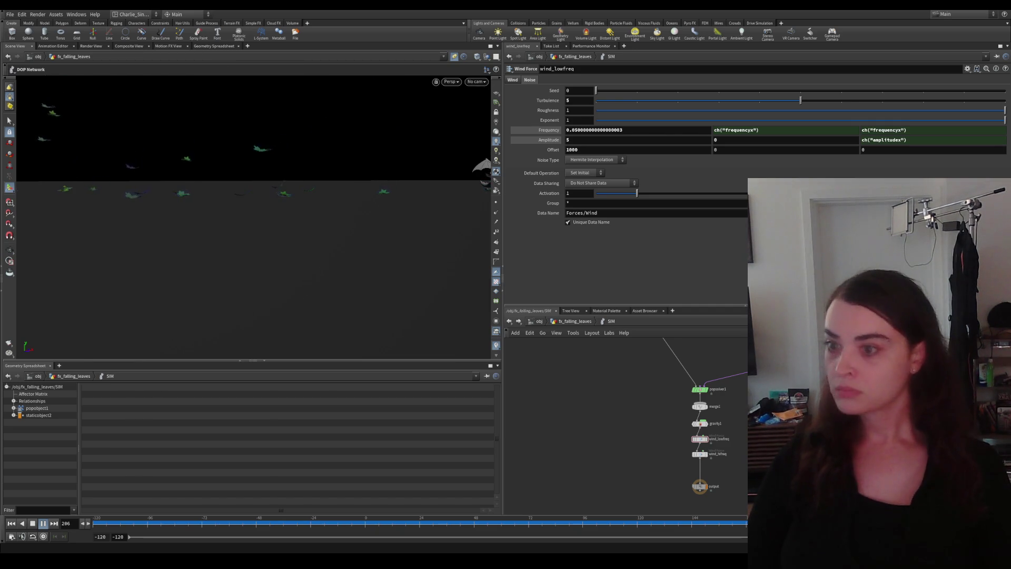
pyautogui.moveTo(699, 372); pyautogui.dragTo(666, 398)
# Step: Switch on popcollisionbehavior1, check its Bindings geometry, and watch the leaves collide with the ground
pyautogui.click(727, 383)
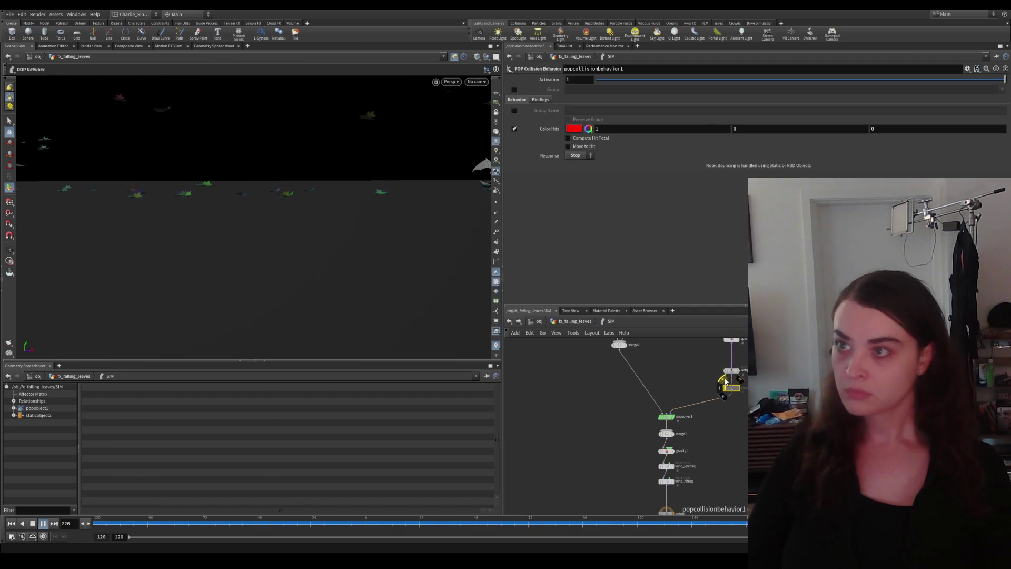
pyautogui.click(726, 382)
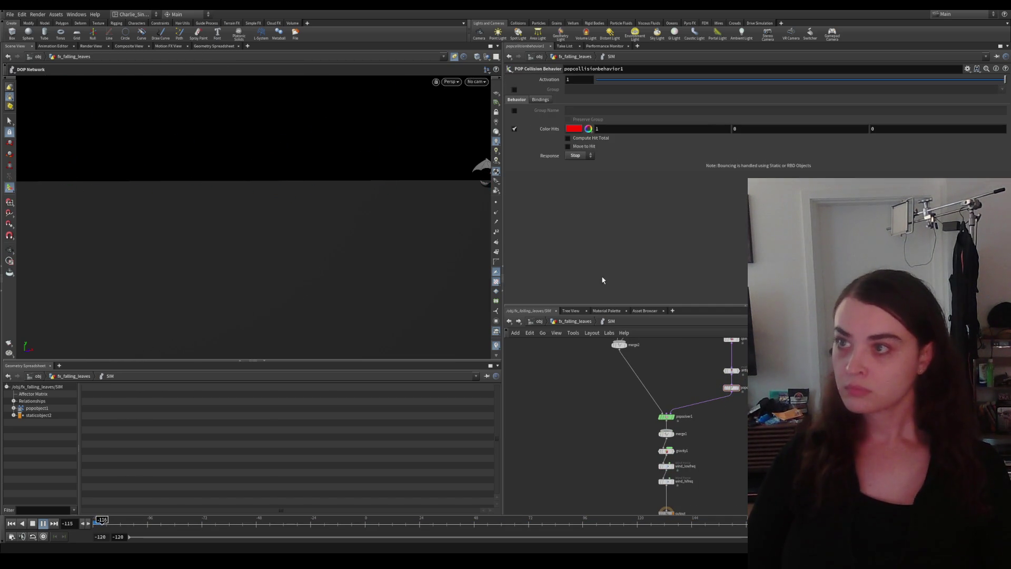
pyautogui.click(544, 100)
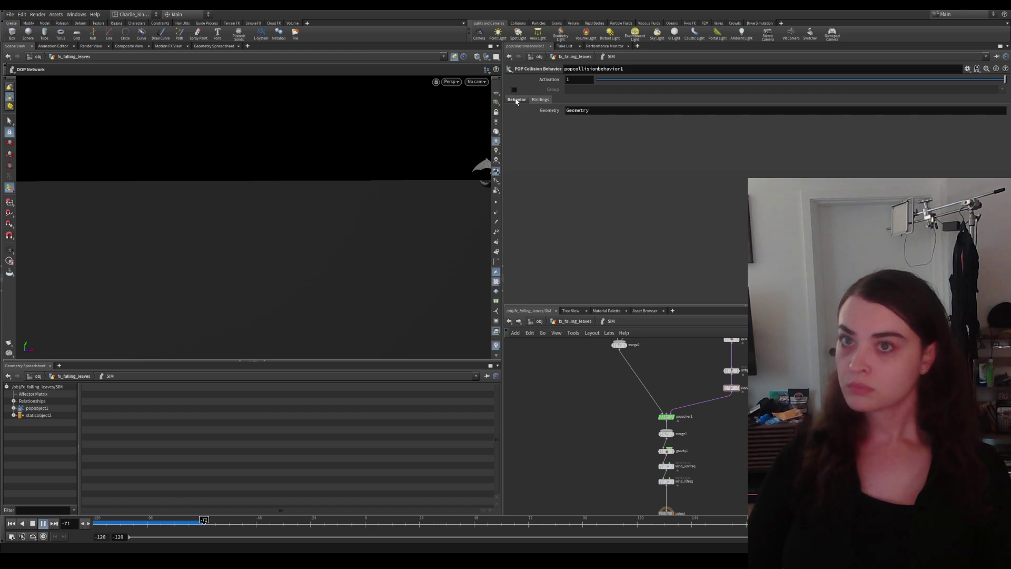
pyautogui.click(517, 101)
pyautogui.moveTo(191, 199); pyautogui.dragTo(333, 246, button='middle')
pyautogui.moveTo(334, 245); pyautogui.dragTo(251, 243)
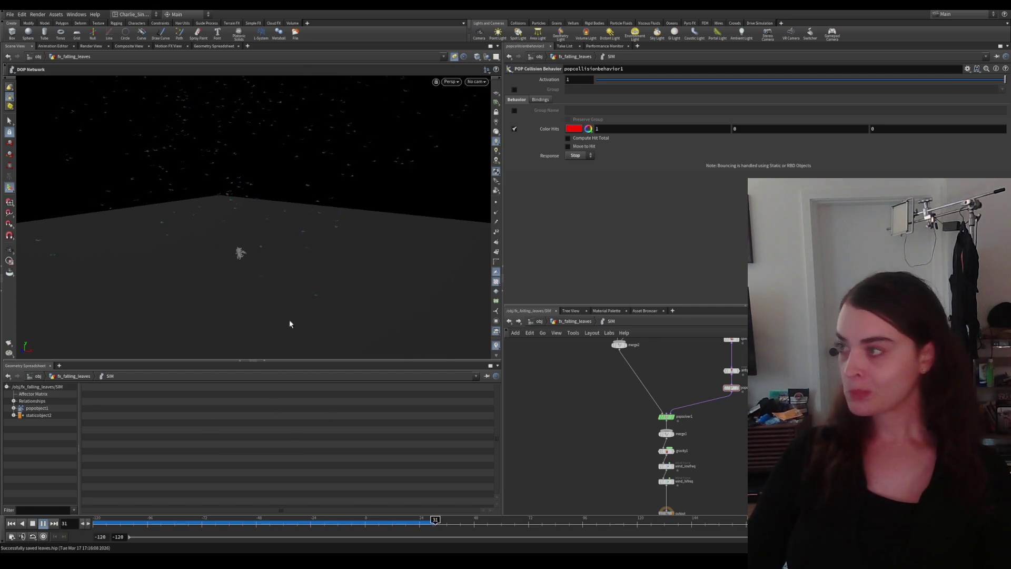
pyautogui.moveTo(269, 260)
pyautogui.mouseDown()
pyautogui.moveTo(294, 299)
pyautogui.moveTo(288, 283)
pyautogui.mouseUp()
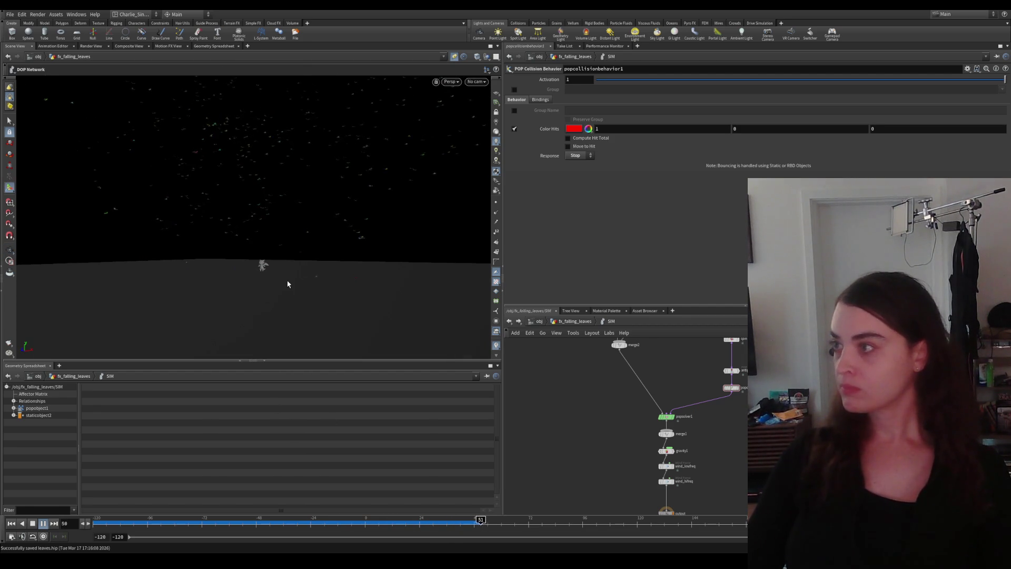
# Step: Navigate to the /out network holding the Labs Niagara export node
pyautogui.click(569, 327)
pyautogui.click(539, 323)
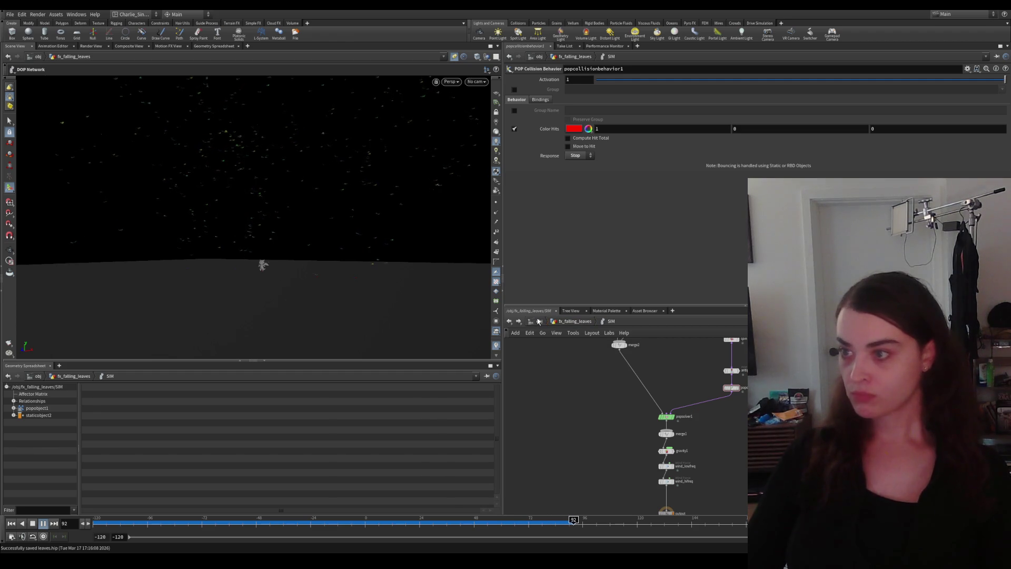
pyautogui.click(550, 368)
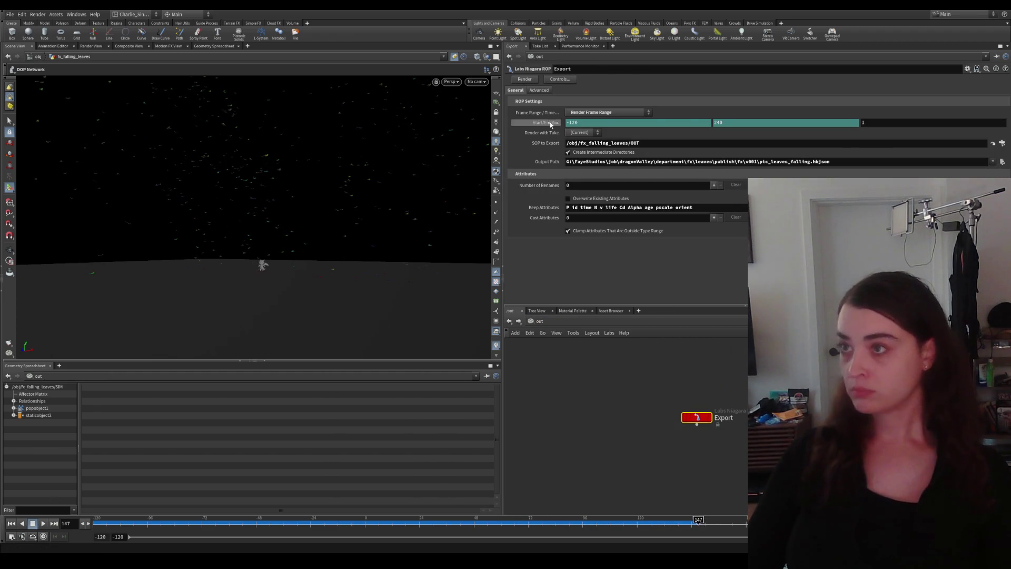
# Step: Interrupt the pre-rolled Niagara export, set the range start to frame 1 and re-export to ptc_leaves_falling.hbjson
pyautogui.click(518, 80)
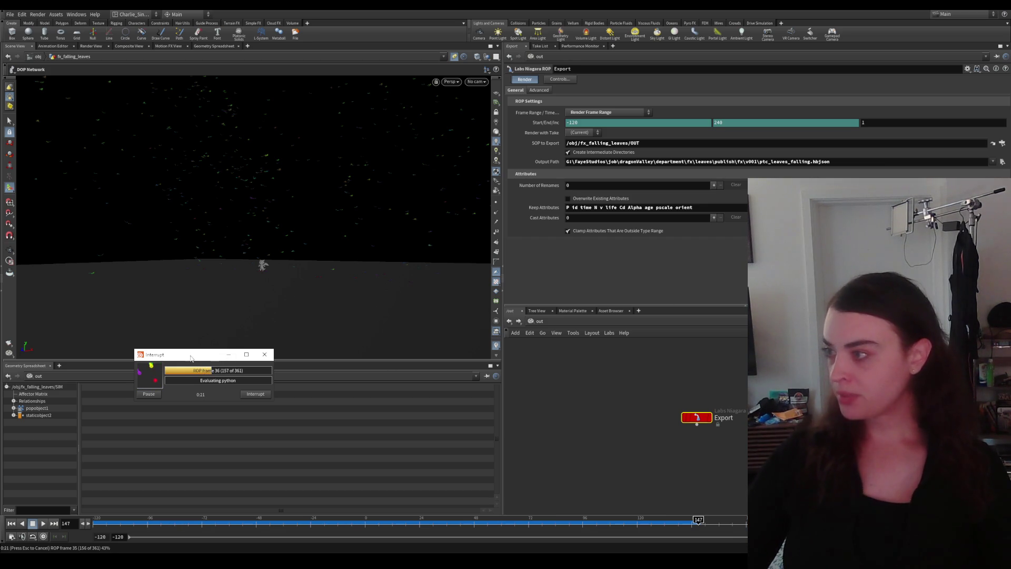
pyautogui.click(260, 395)
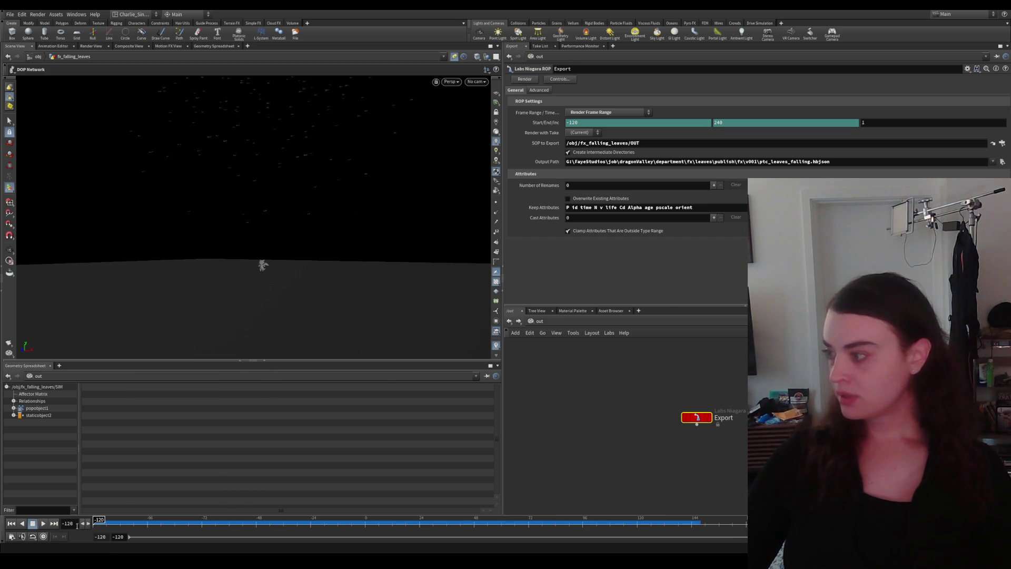
pyautogui.write('1')
pyautogui.press('Return')
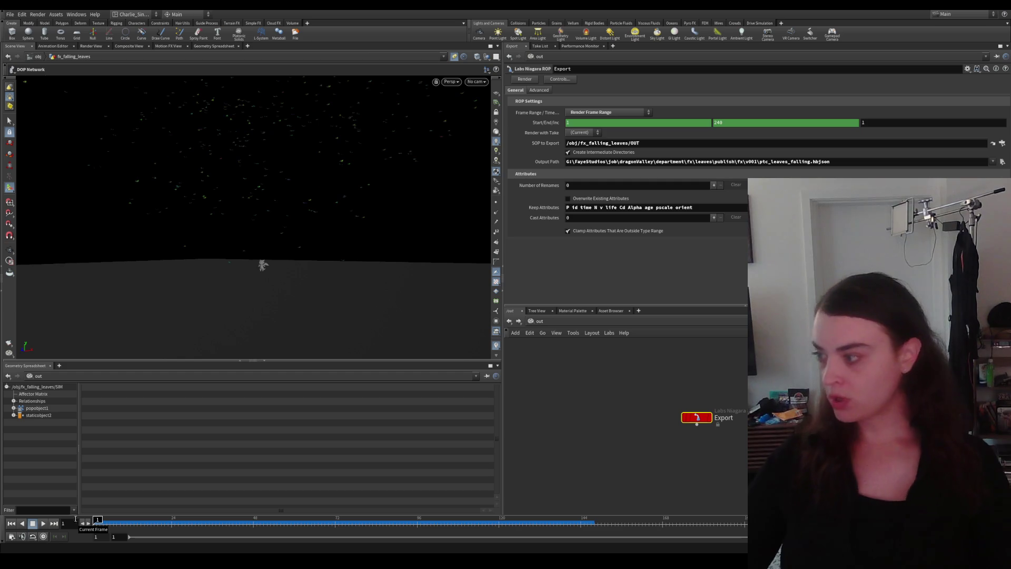
pyautogui.click(526, 80)
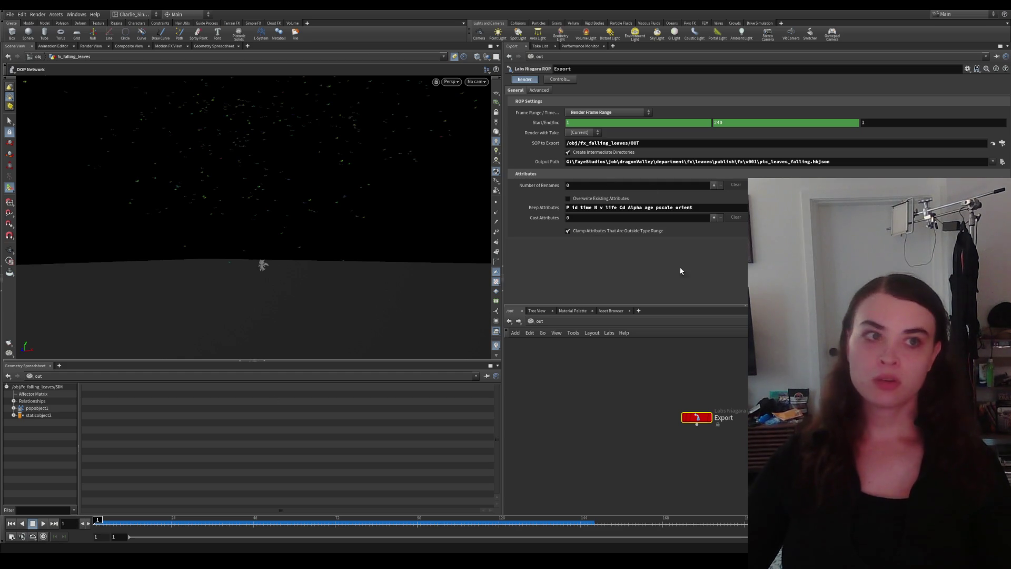
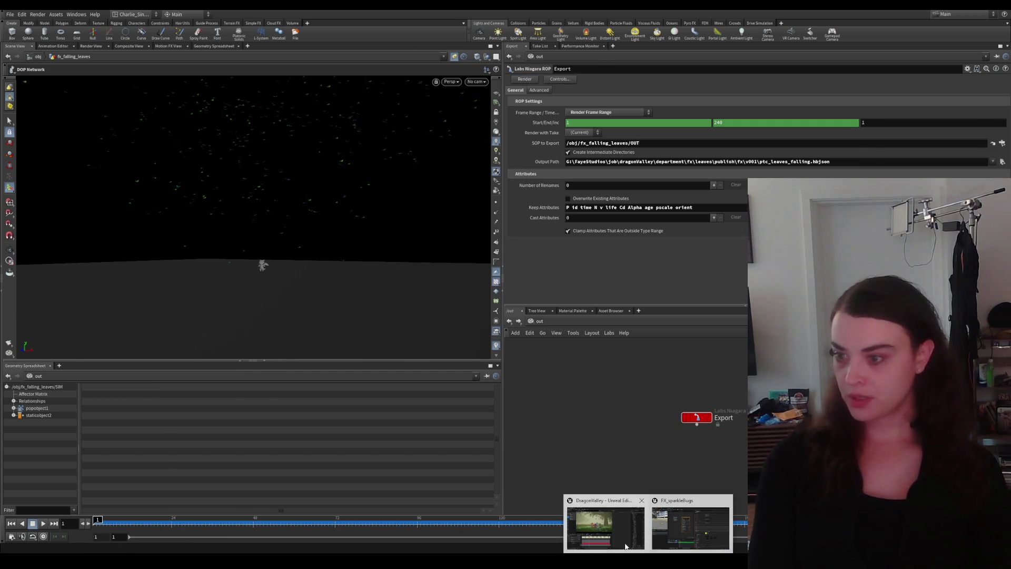
# Step: Switch to Unreal, check the ptc_leaves_falling cache in Content Browser 2, then return to the Sequencer
pyautogui.click(604, 525)
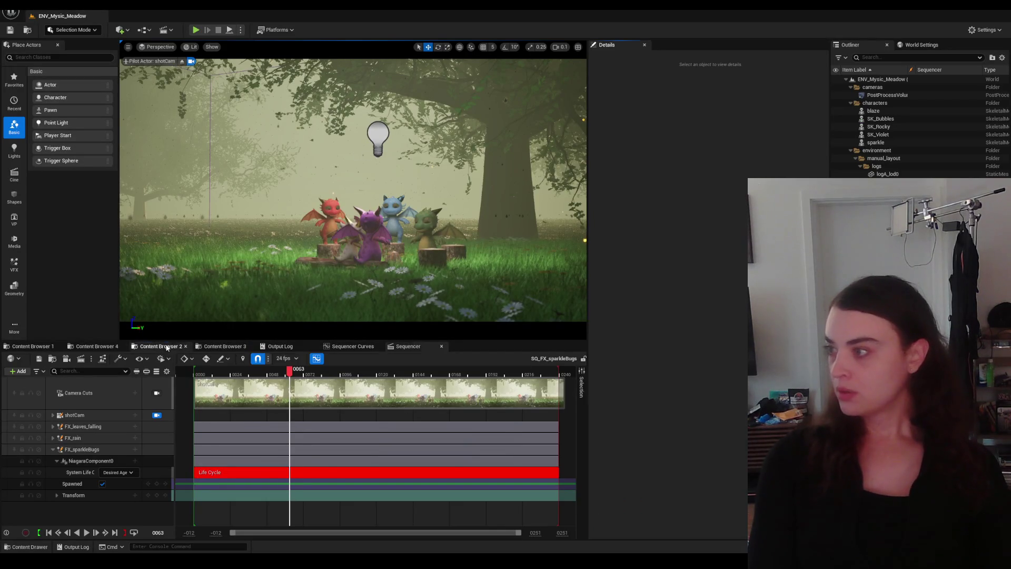
pyautogui.click(158, 346)
pyautogui.click(158, 346)
pyautogui.rightClick(273, 403)
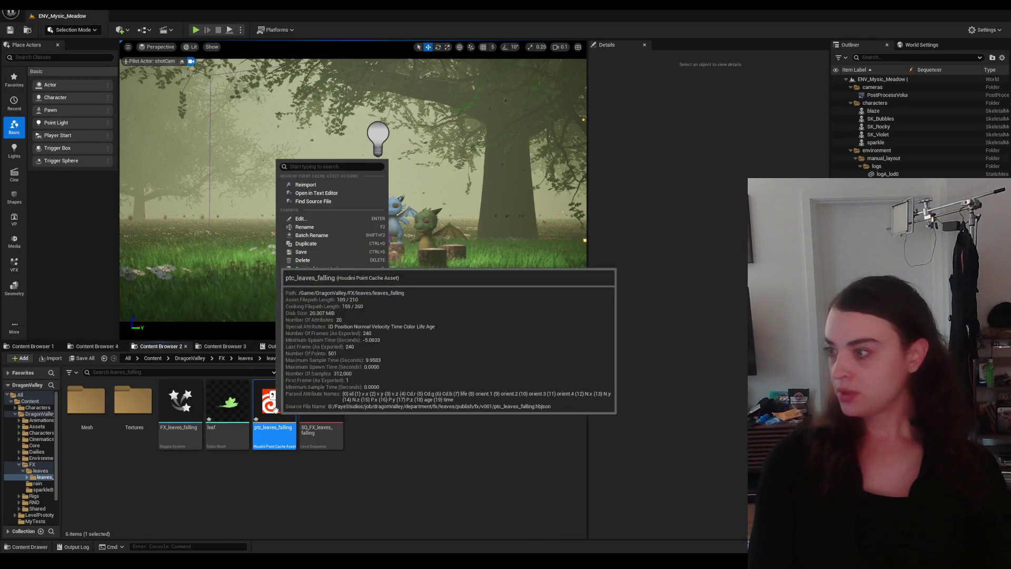
pyautogui.click(312, 187)
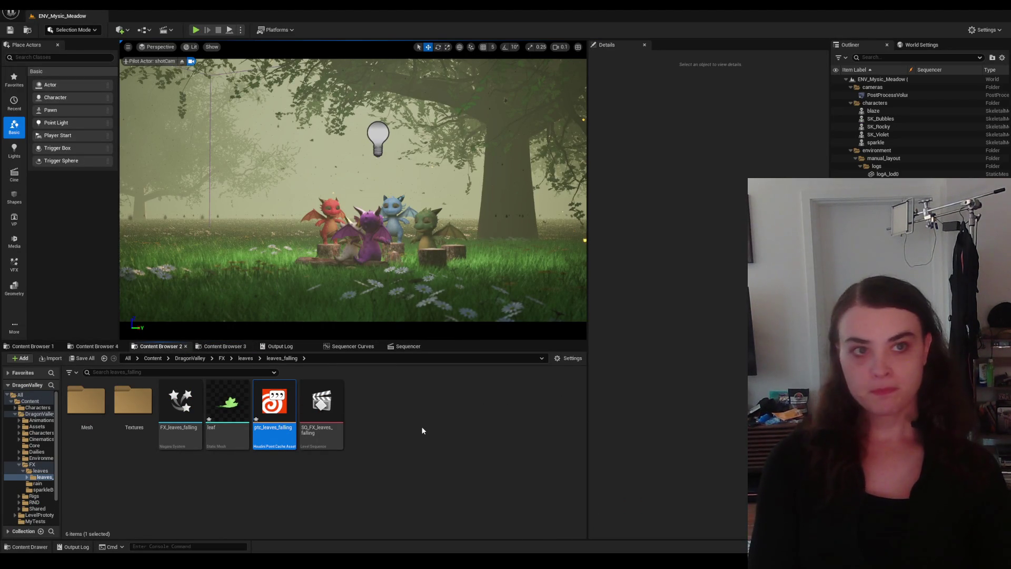
pyautogui.click(408, 346)
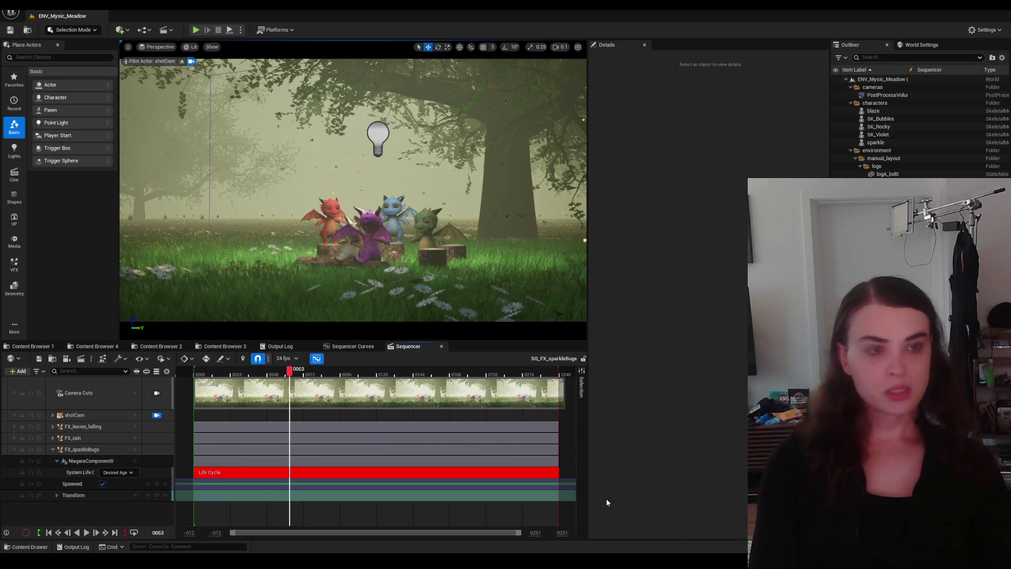
# Step: Play the sparkle-bugs sequence from the start, then scrub to around frame 154
pyautogui.moveTo(325, 372); pyautogui.dragTo(286, 372)
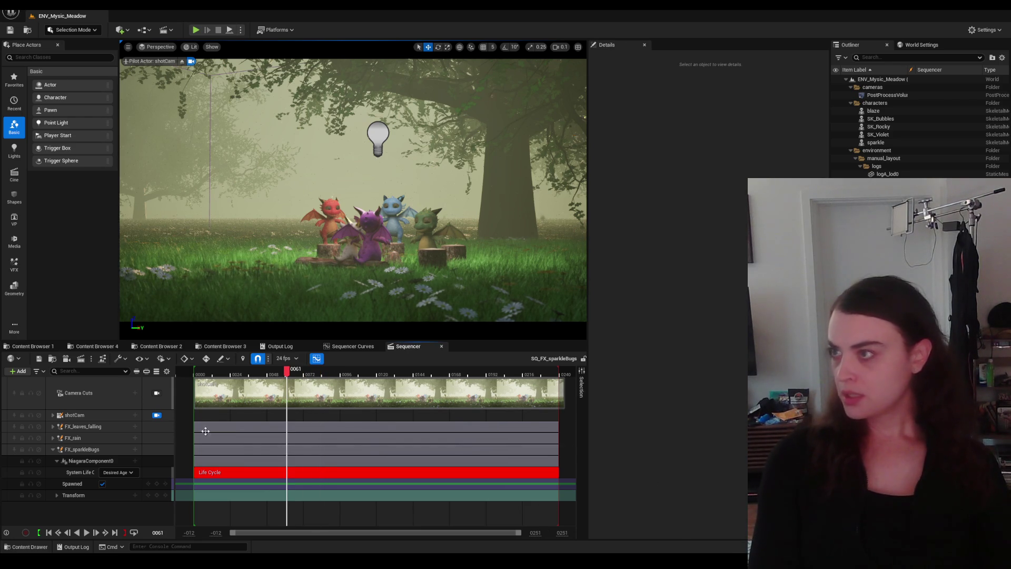
pyautogui.press('Up')
pyautogui.press('space')
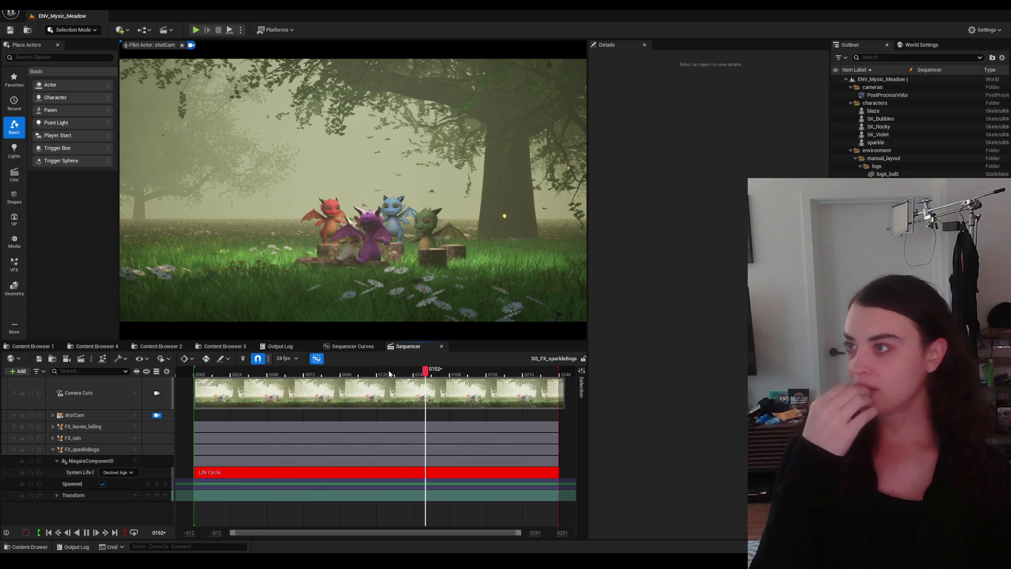
pyautogui.moveTo(356, 375); pyautogui.dragTo(430, 374)
# Step: Render the meadow viewport with Path Tracing, then bring up Content Browser 3
pyautogui.click(193, 47)
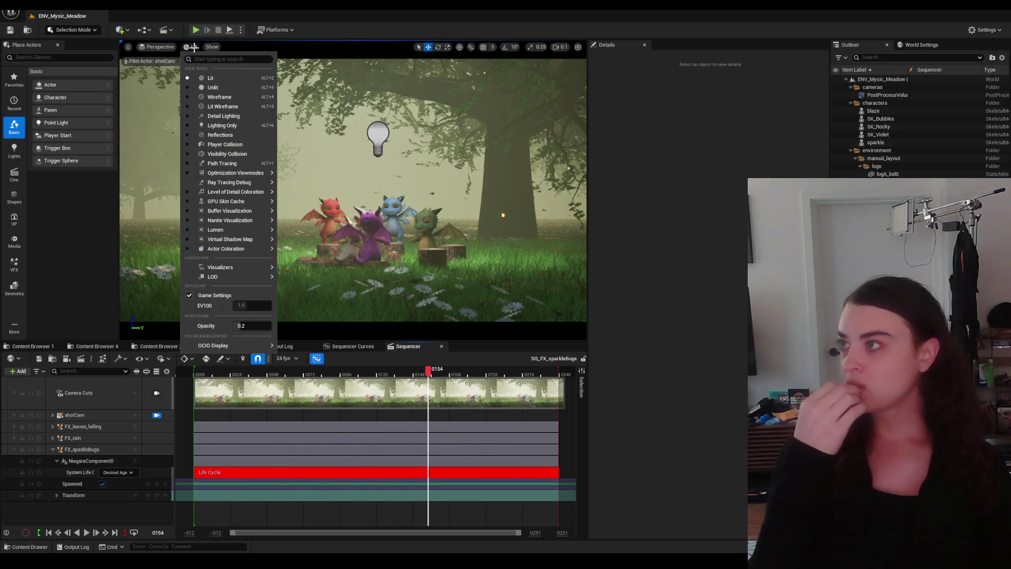
pyautogui.click(233, 164)
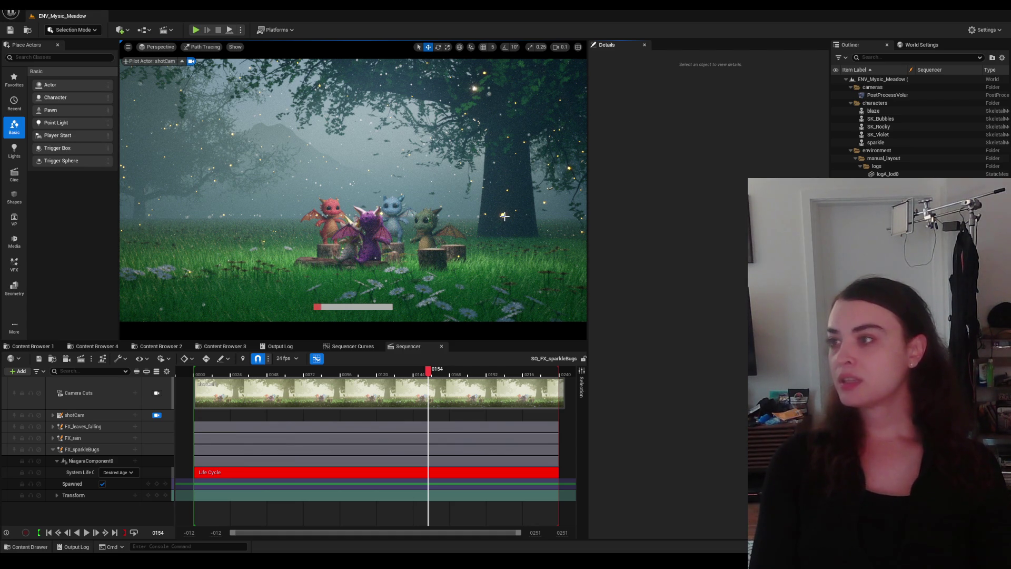
pyautogui.click(224, 347)
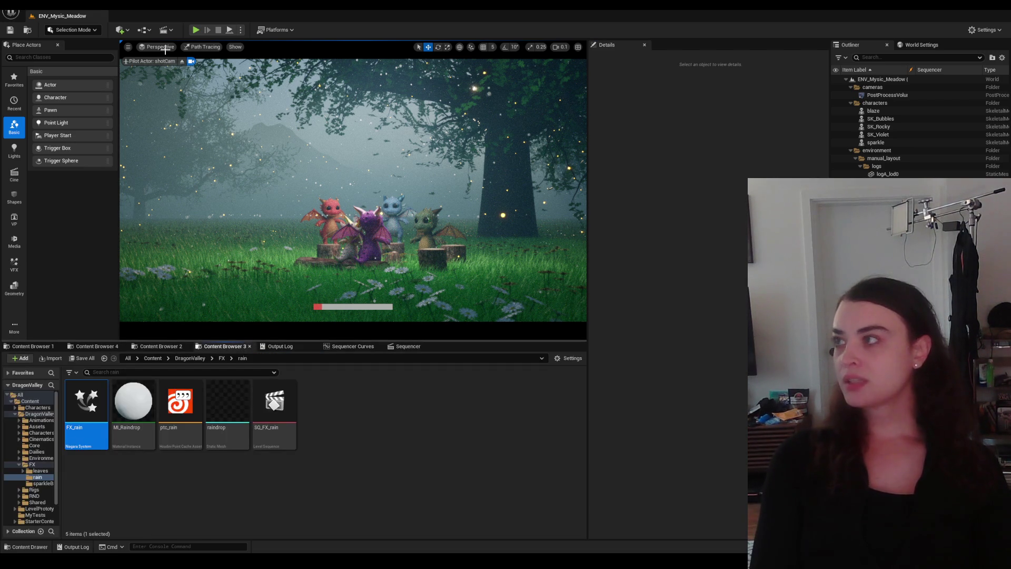
# Step: Return the viewport to Lit shading and navigate up to the FX folder
pyautogui.click(204, 47)
pyautogui.click(225, 70)
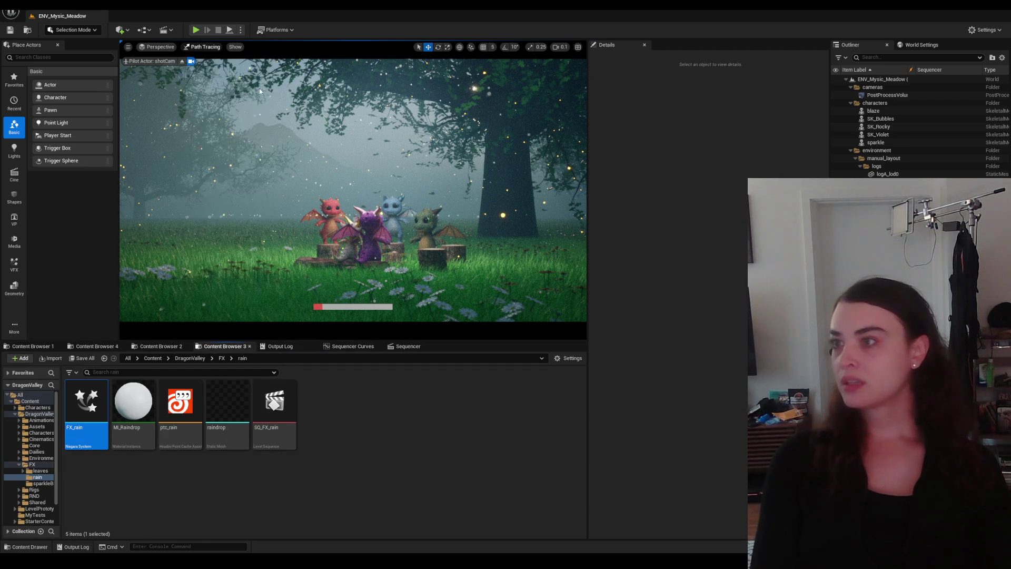
pyautogui.click(221, 358)
# Step: Open the sparkleBugs folder and the sparkleBug static mesh in its editor
pyautogui.doubleClick(180, 401)
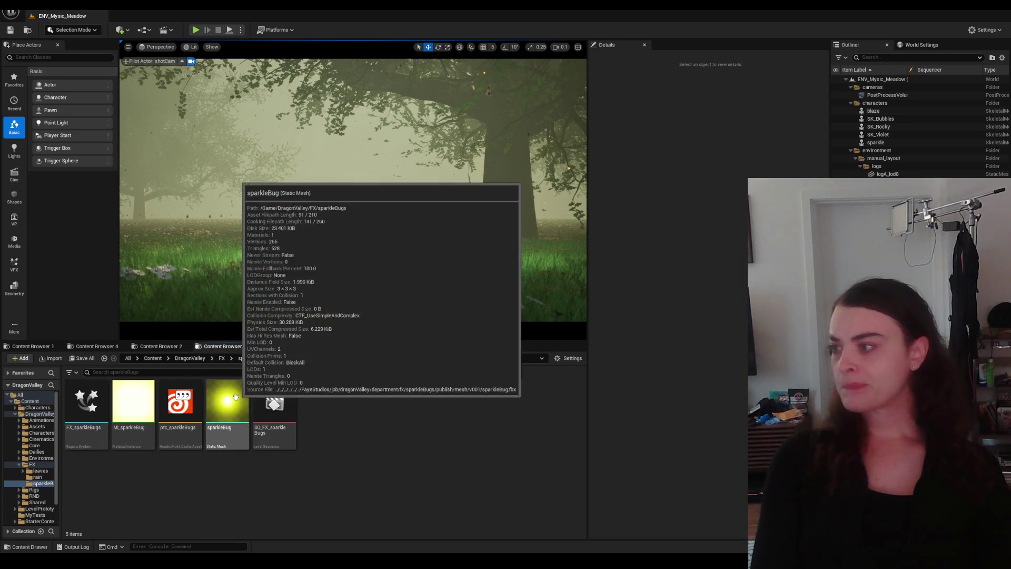
pyautogui.click(231, 412)
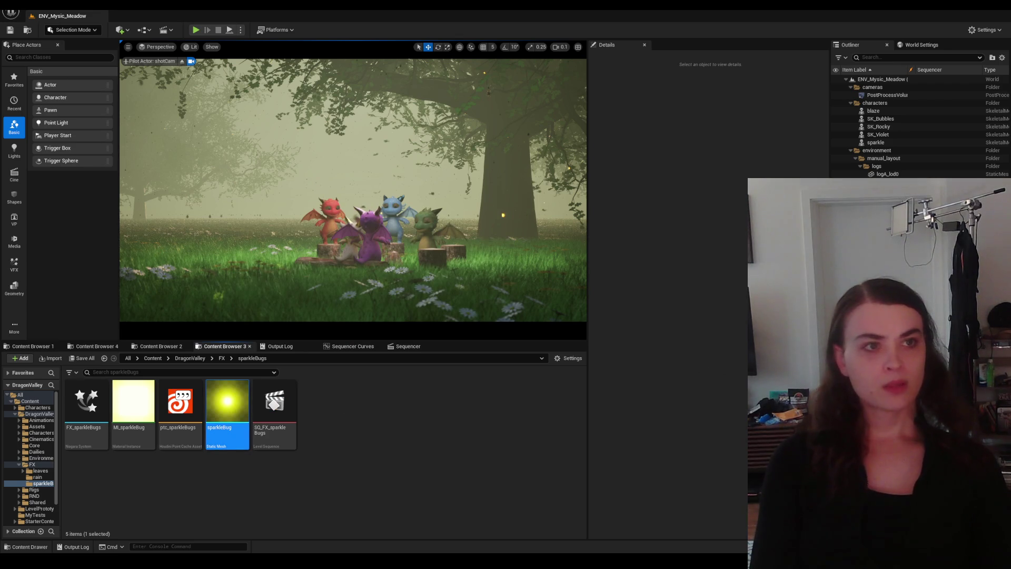
pyautogui.doubleClick(231, 413)
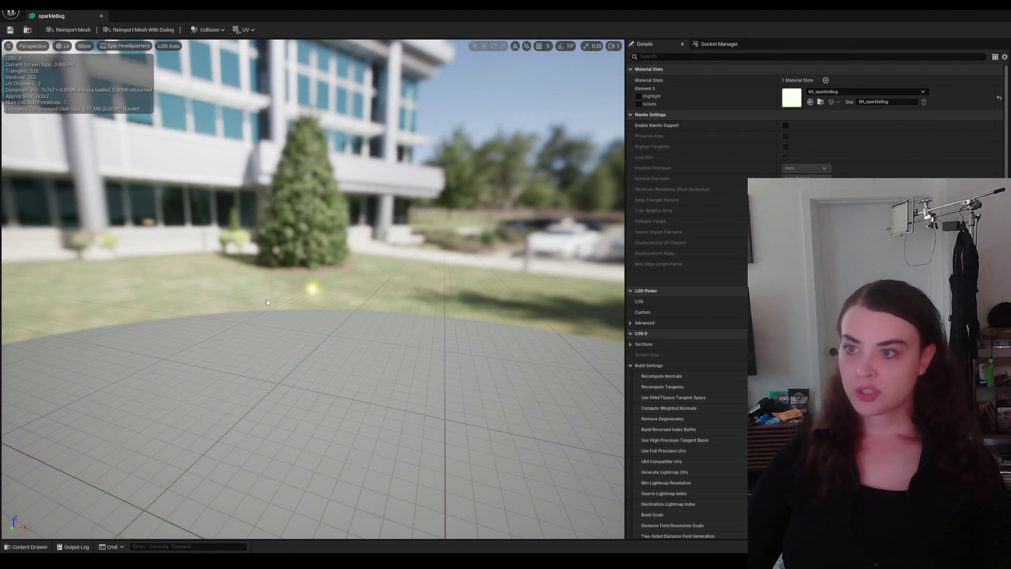
pyautogui.scroll(3, 267, 300)
pyautogui.scroll(3, 237, 300)
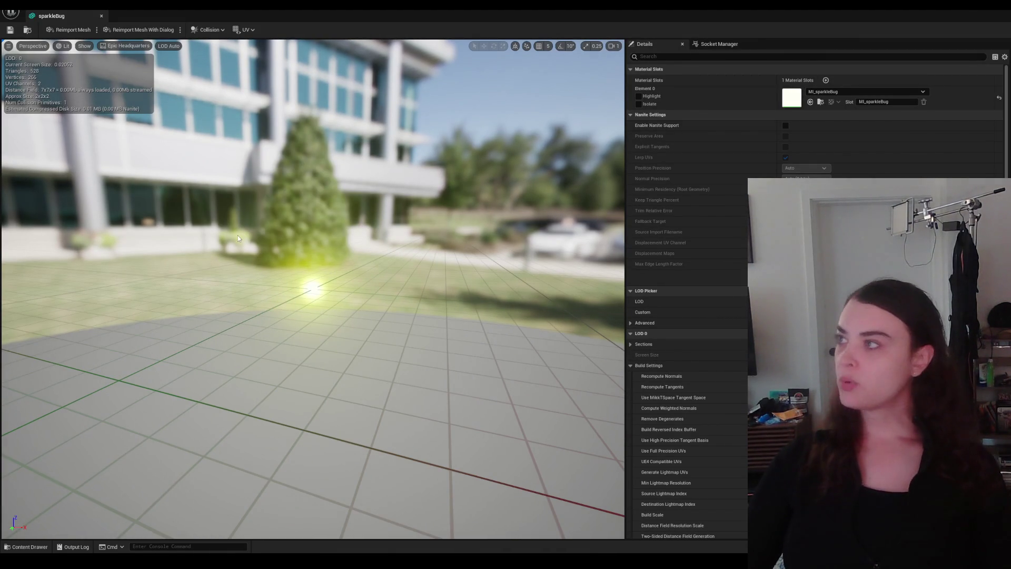
# Step: Close the sparkleBug mesh editor and switch over to the Houdini window
pyautogui.click(102, 15)
pyautogui.click(415, 460)
pyautogui.click(604, 527)
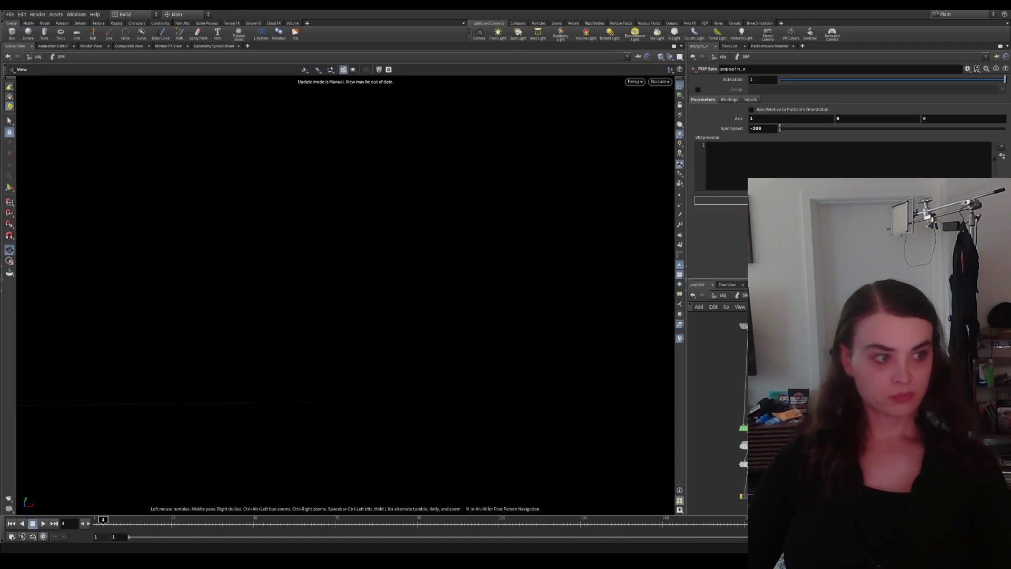
pyautogui.moveTo(338, 545)
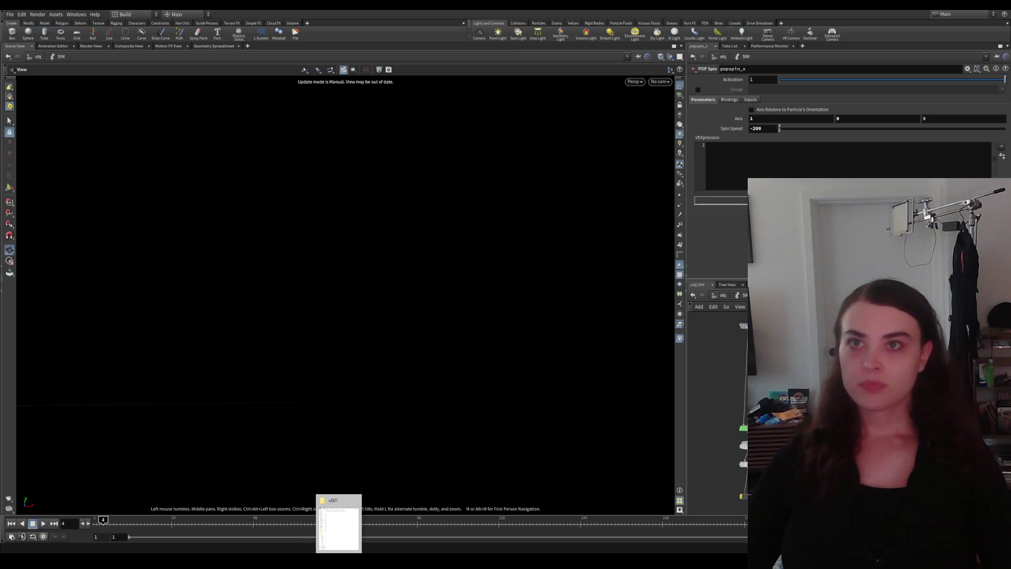
# Step: Quit the leaves.hip Houdini session with Discard and Quit
pyautogui.hotkey('ctrl', 'q')
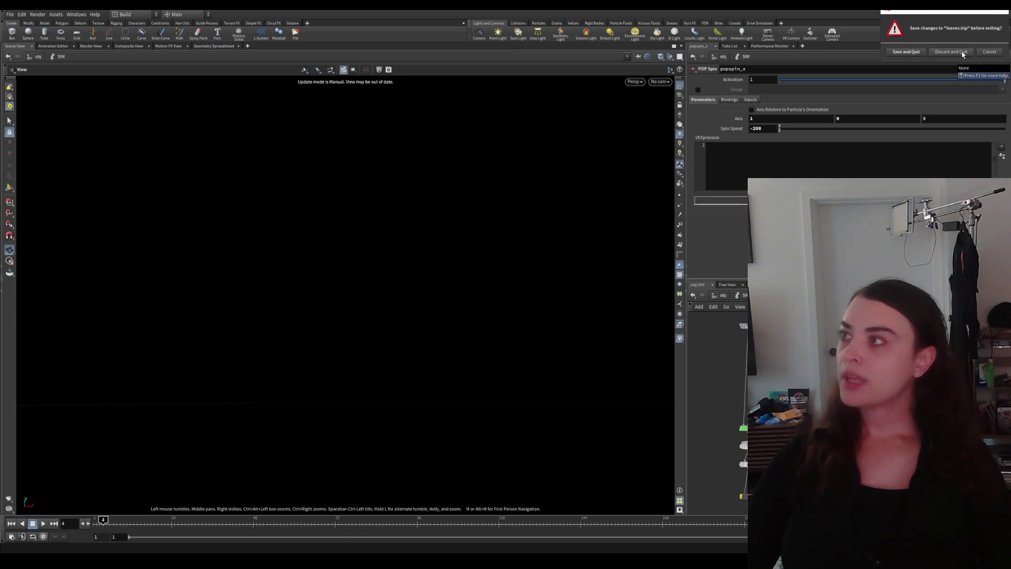
pyautogui.click(963, 53)
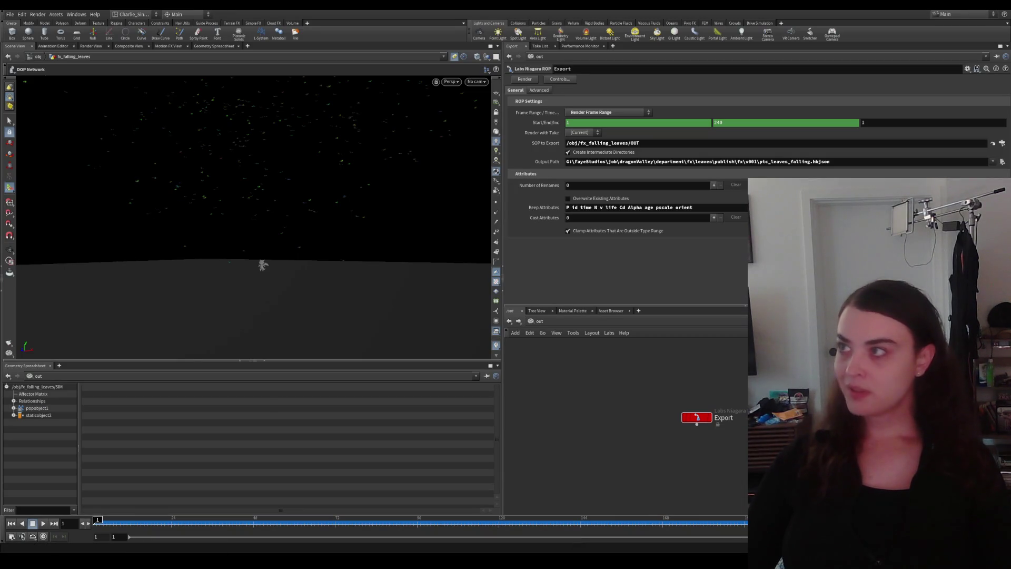
# Step: In the fx_sparkleBugs Houdini scene, dive into the sparkleBug geometry network and select transform3
pyautogui.hotkey('alt', 'Tab')
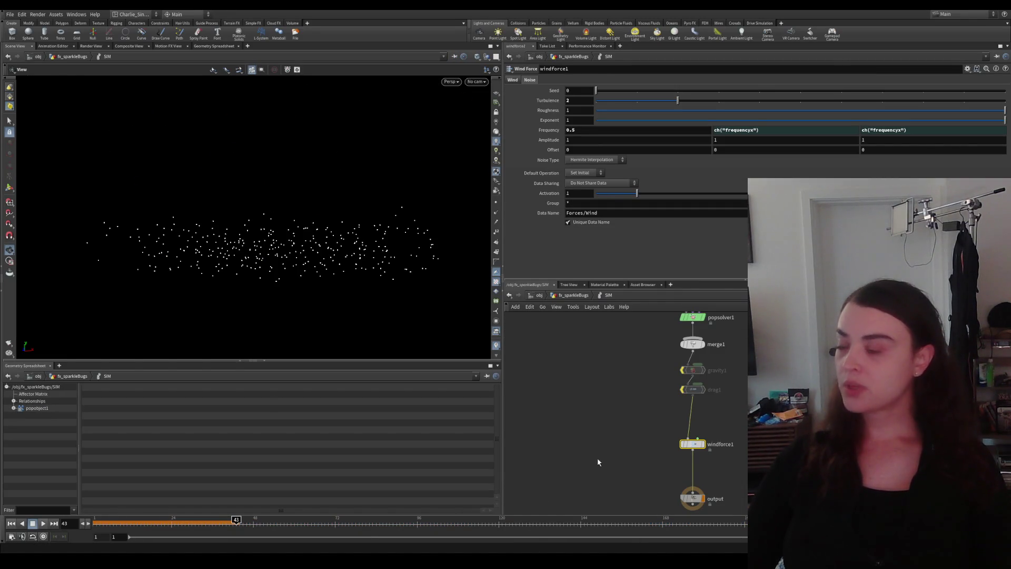
pyautogui.press('u')
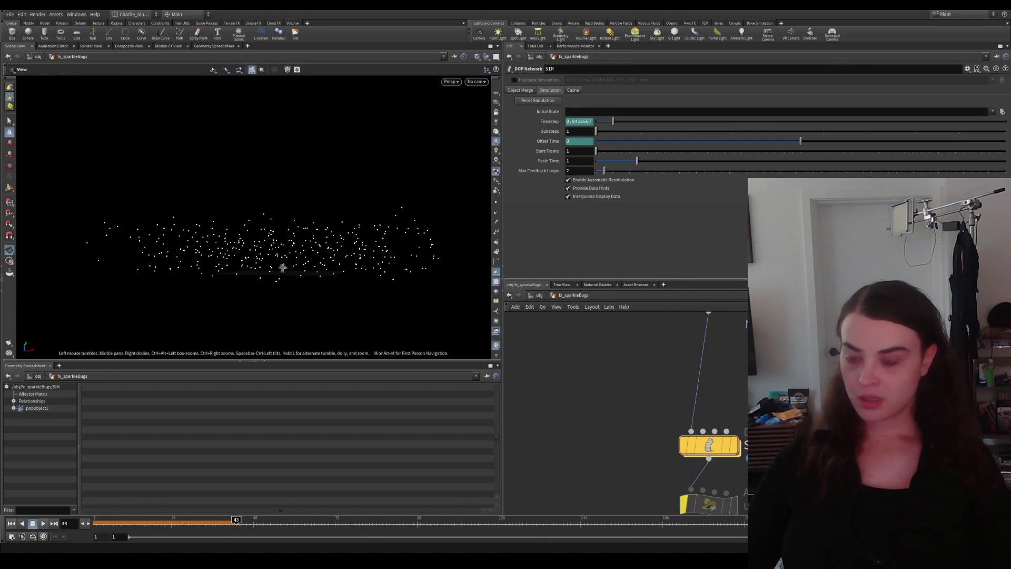
pyautogui.scroll(-4, 640, 379)
pyautogui.click(540, 298)
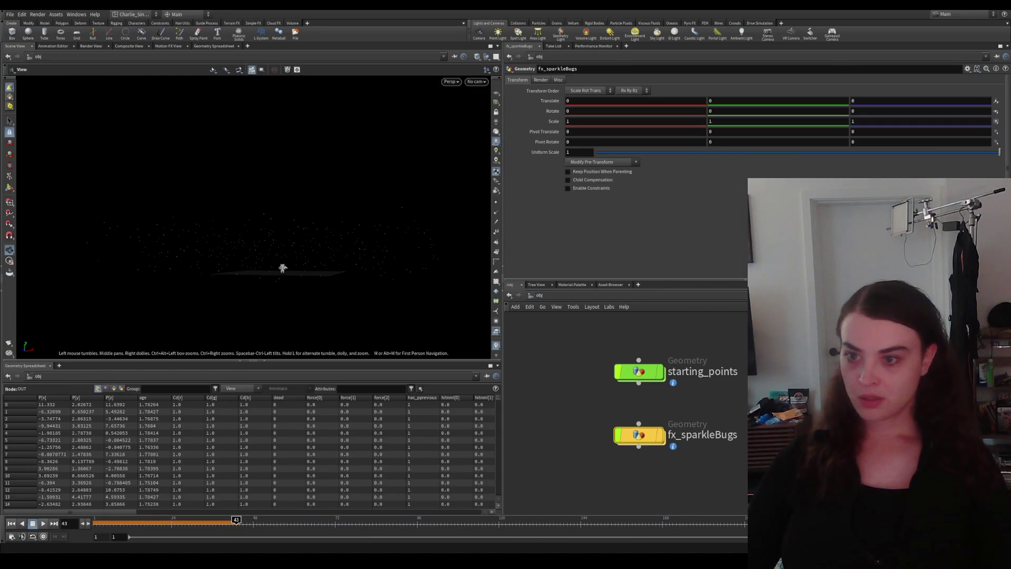
pyautogui.doubleClick(625, 426)
pyautogui.moveTo(693, 405); pyautogui.dragTo(659, 371, button='middle')
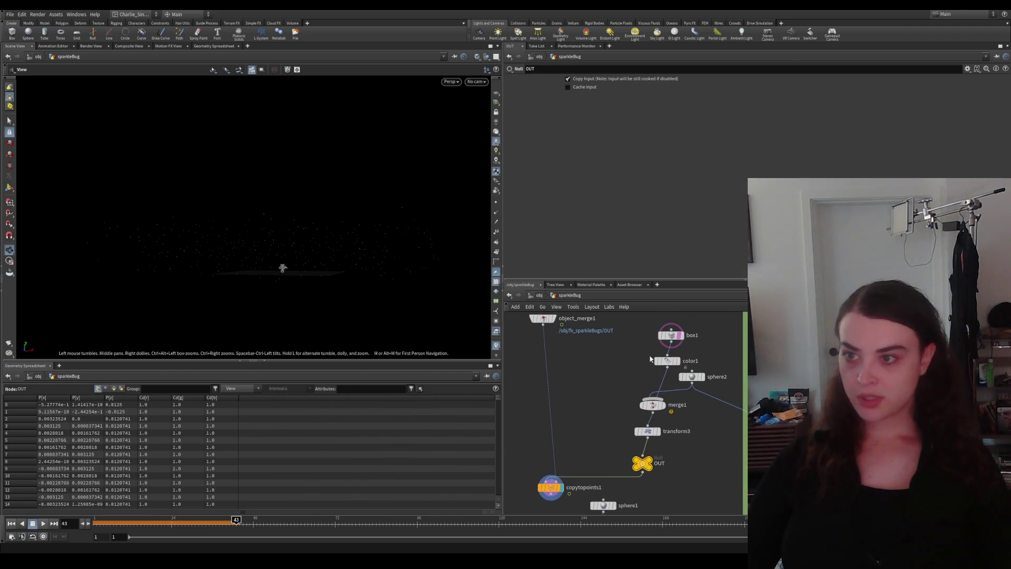
pyautogui.moveTo(666, 433)
pyautogui.mouseDown(button='middle')
pyautogui.moveTo(694, 441)
pyautogui.moveTo(696, 424)
pyautogui.mouseUp(button='middle')
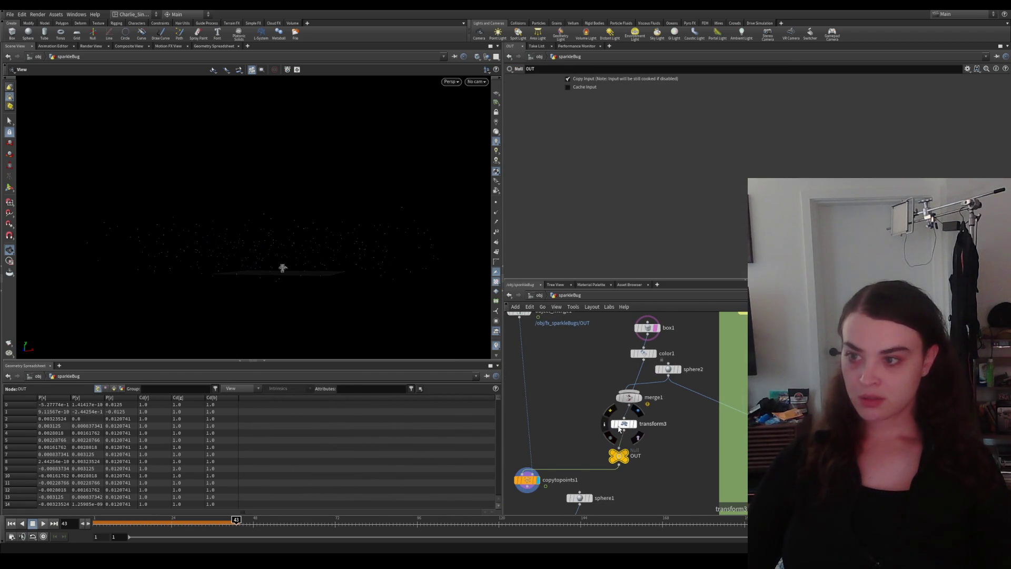
pyautogui.click(625, 423)
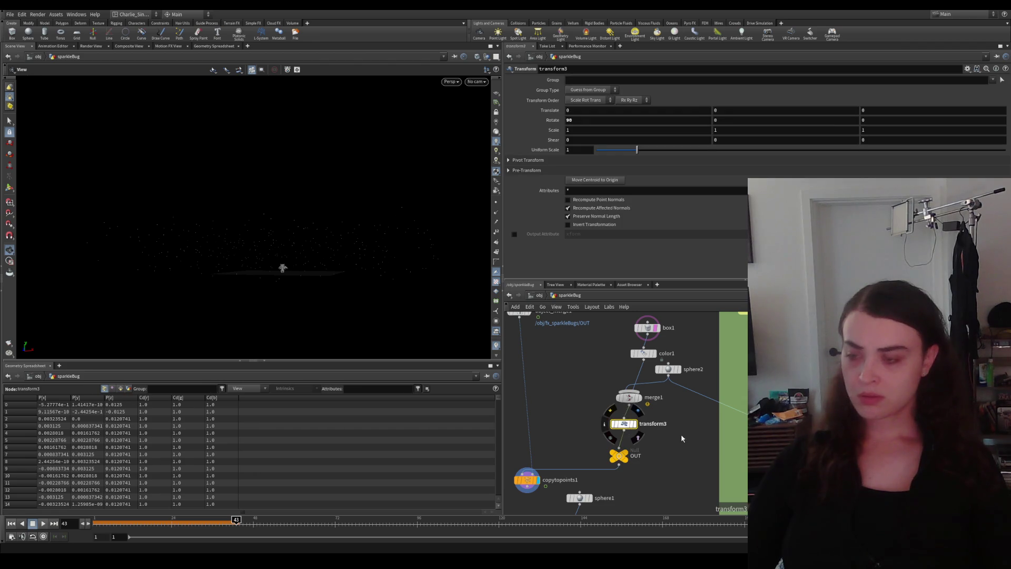
# Step: Set sphere2's Uniform Scale to 0.01 and select the rop_fbx2 export node
pyautogui.press('Tab')
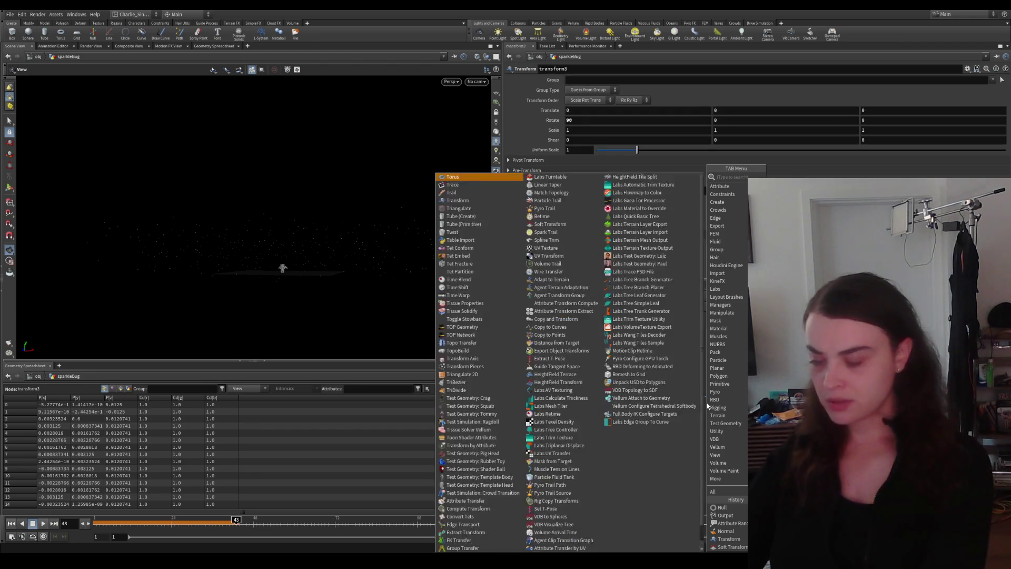
pyautogui.press('Escape')
pyautogui.click(668, 369)
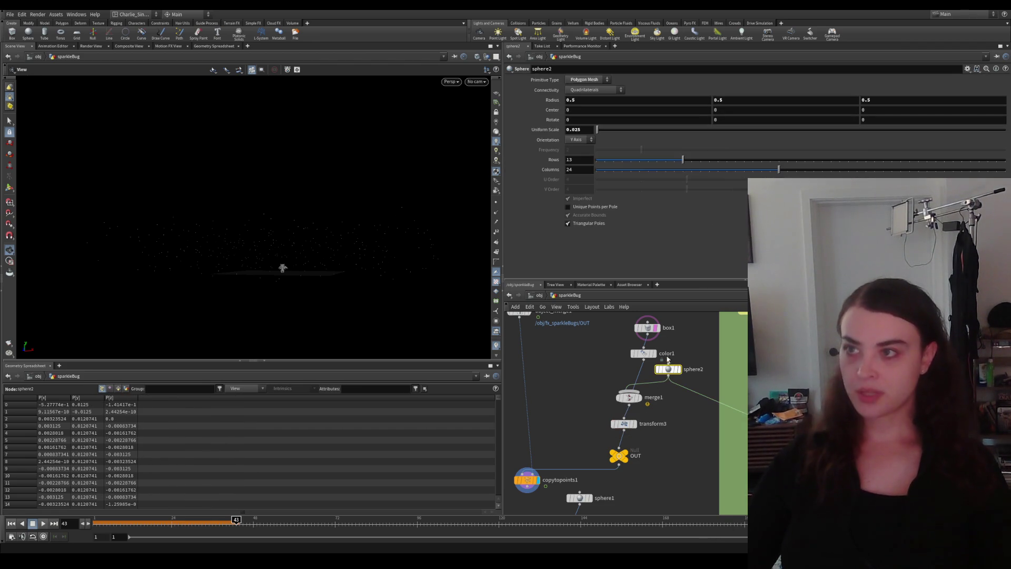
pyautogui.write('0.01')
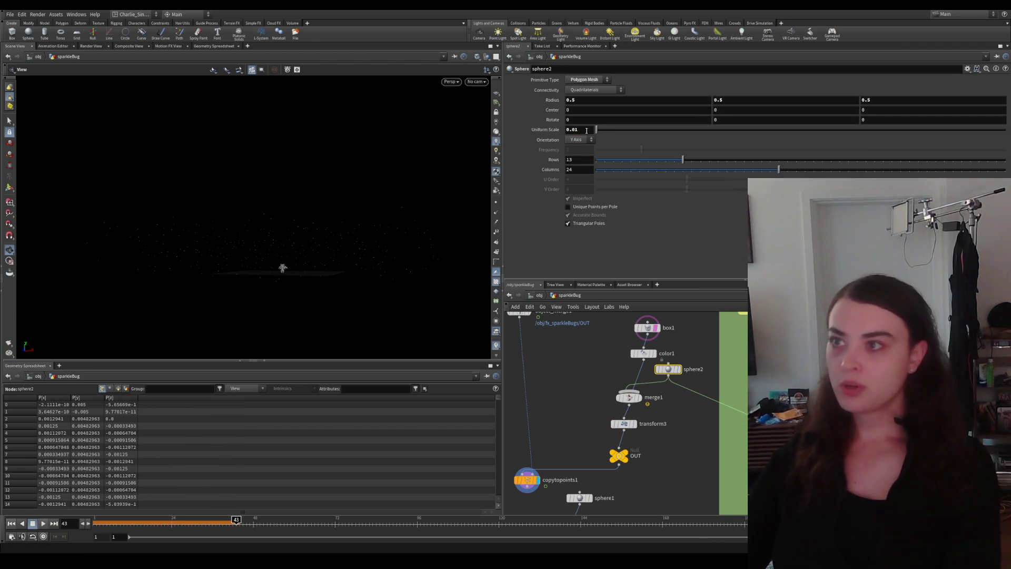
pyautogui.press('Return')
pyautogui.click(619, 455)
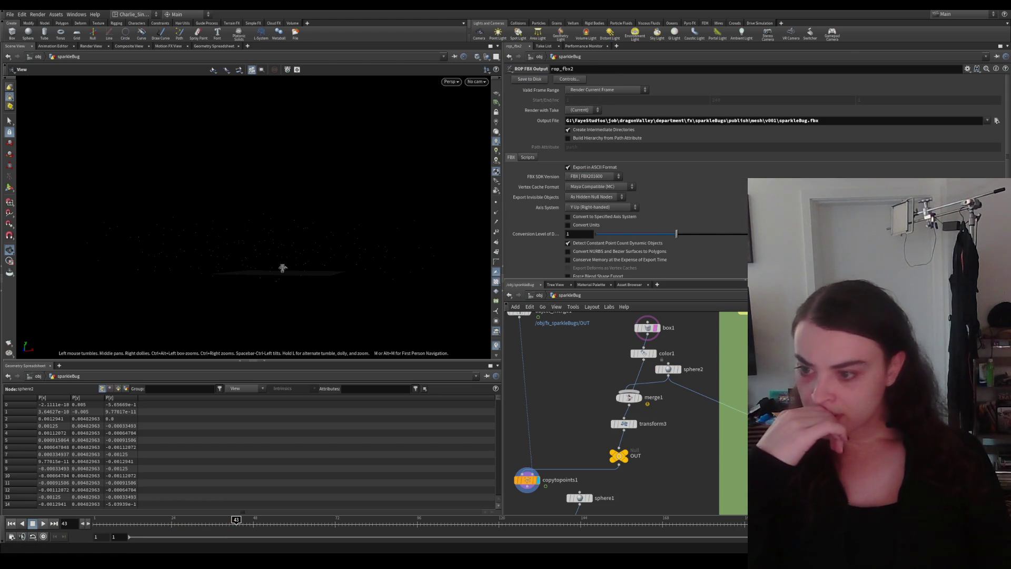
# Step: Switch back to Unreal and bring up actions for the sparkleBug mesh
pyautogui.hotkey('alt', 'Tab')
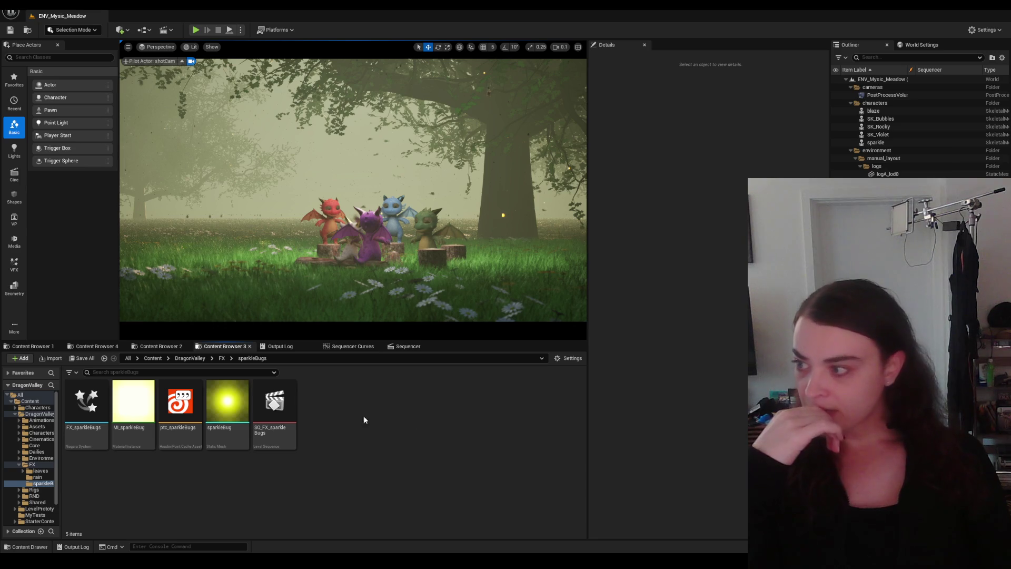
pyautogui.rightClick(235, 401)
# Step: Reimport the updated sparkleBug mesh and preview the meadow with Path Tracing
pyautogui.click(293, 176)
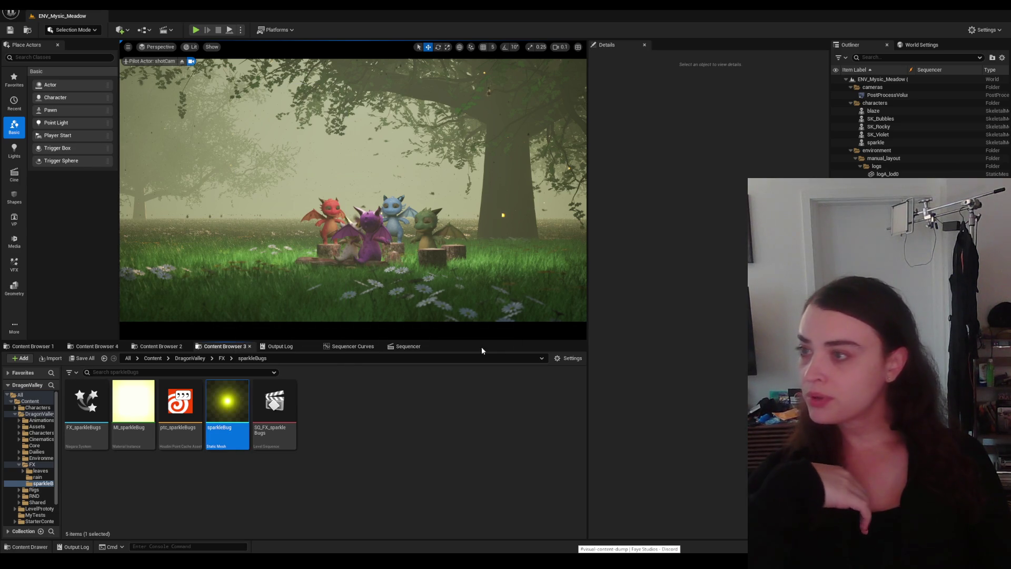
pyautogui.click(485, 386)
pyautogui.click(192, 47)
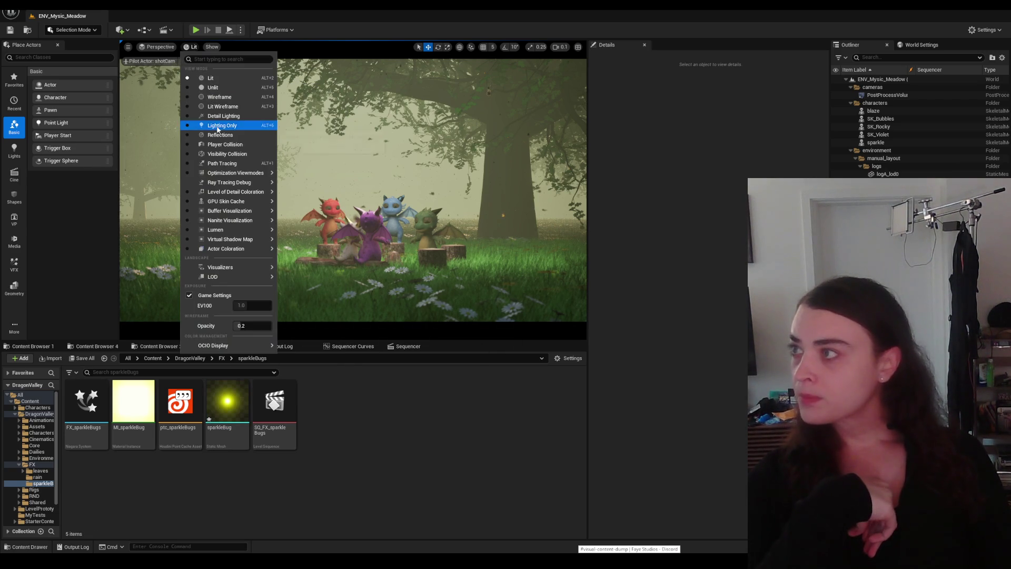
pyautogui.click(222, 163)
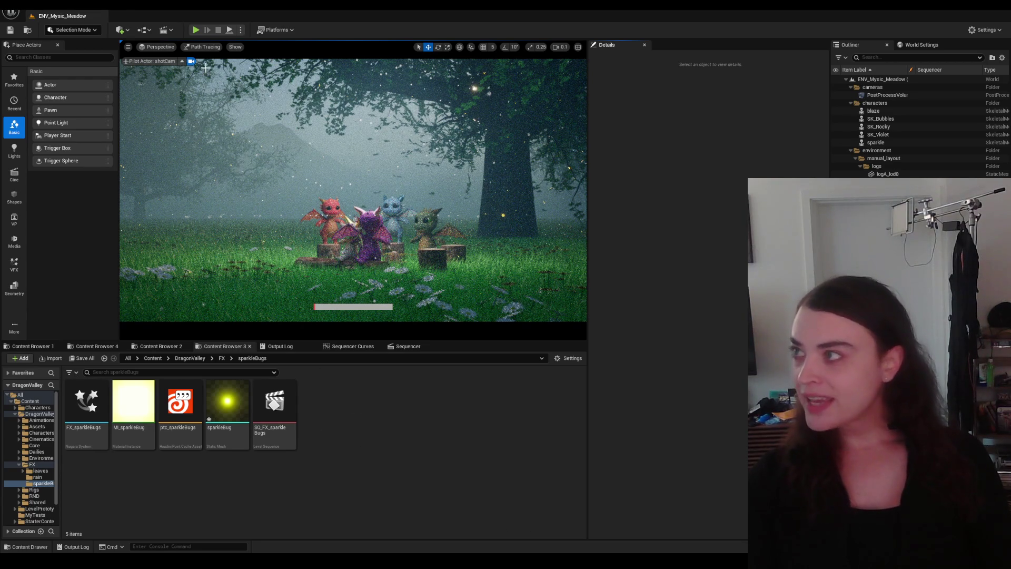
# Step: Return the viewport to standard Lit shading and bring Houdini to the front
pyautogui.click(205, 47)
pyautogui.click(221, 80)
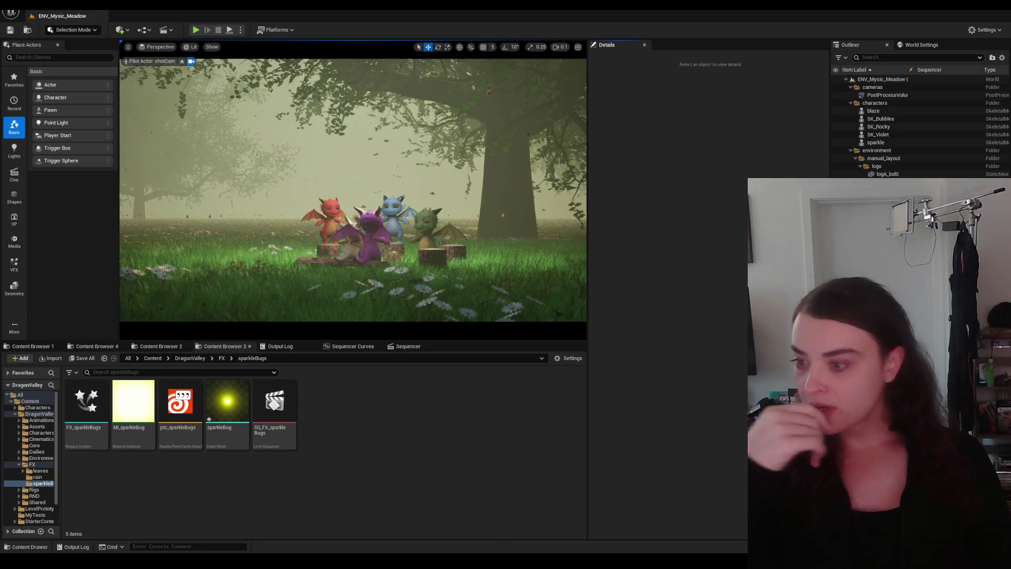
pyautogui.click(498, 522)
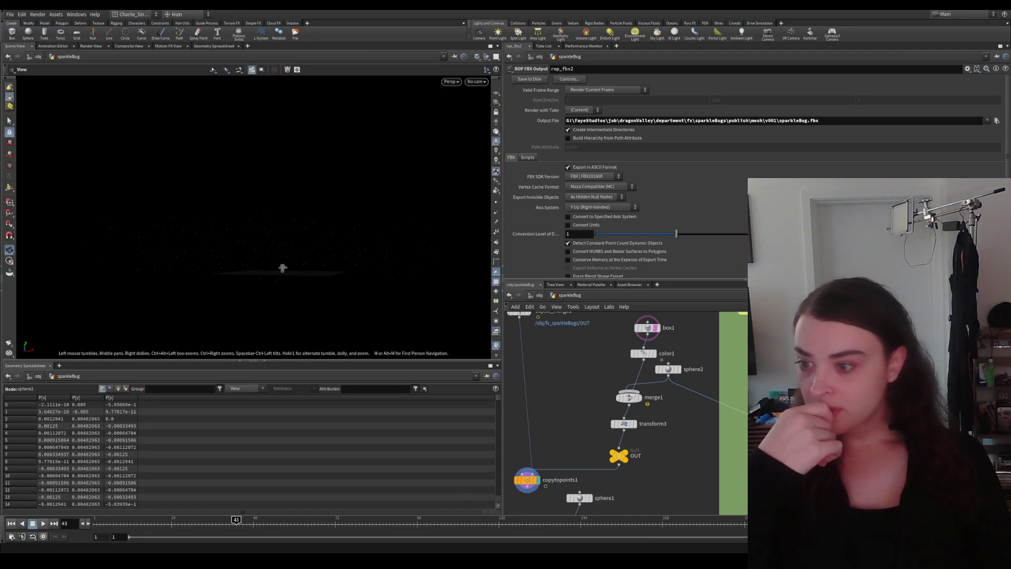
# Step: In the falling_leaves Houdini scene, go to /obj and dive into fx_falling_leaves
pyautogui.click(600, 521)
pyautogui.moveTo(606, 465); pyautogui.dragTo(659, 386)
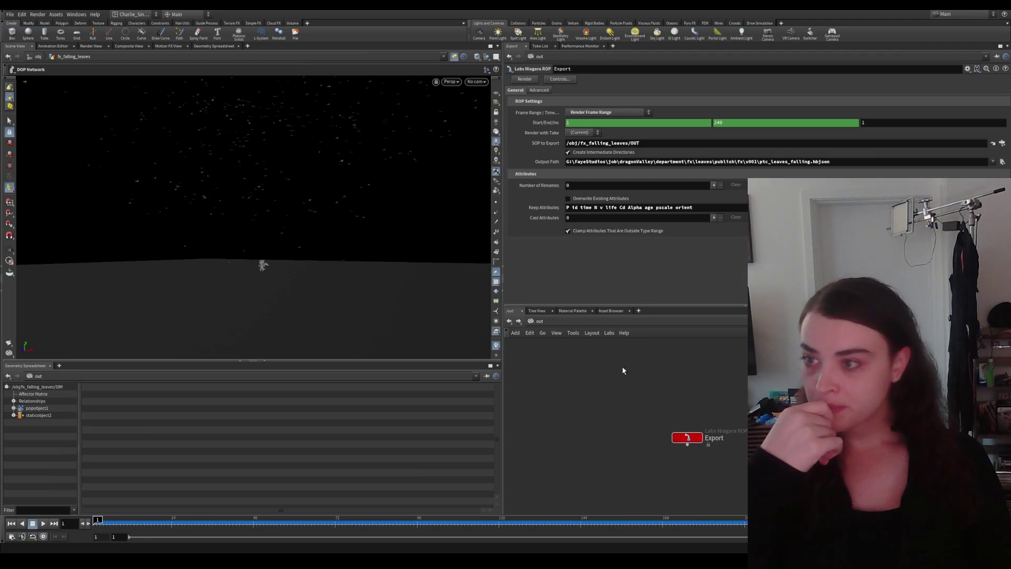
pyautogui.click(531, 323)
pyautogui.click(557, 354)
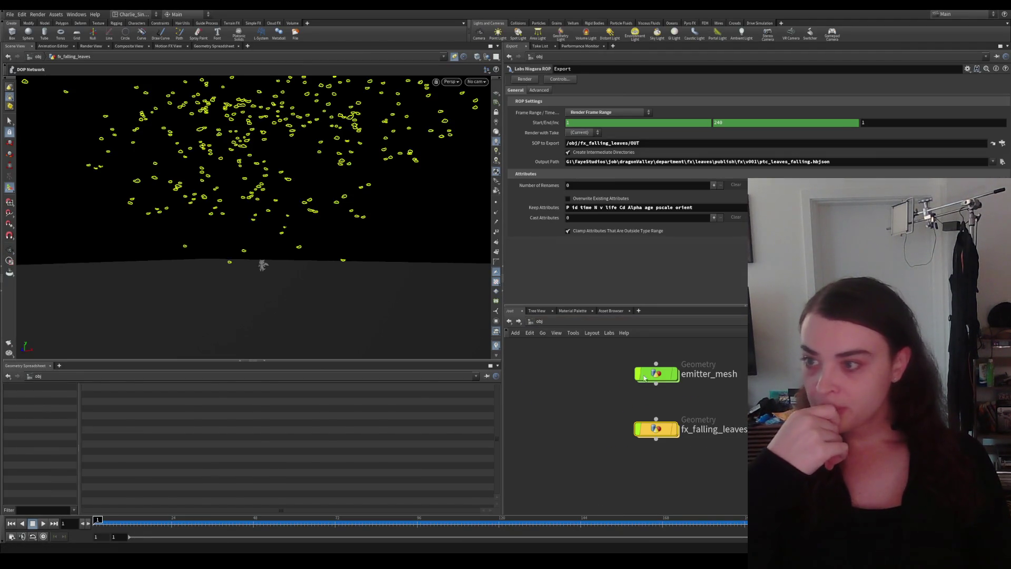
pyautogui.doubleClick(656, 428)
# Step: Dive into the SIM network and select the wind_lowfreq force
pyautogui.click(678, 443)
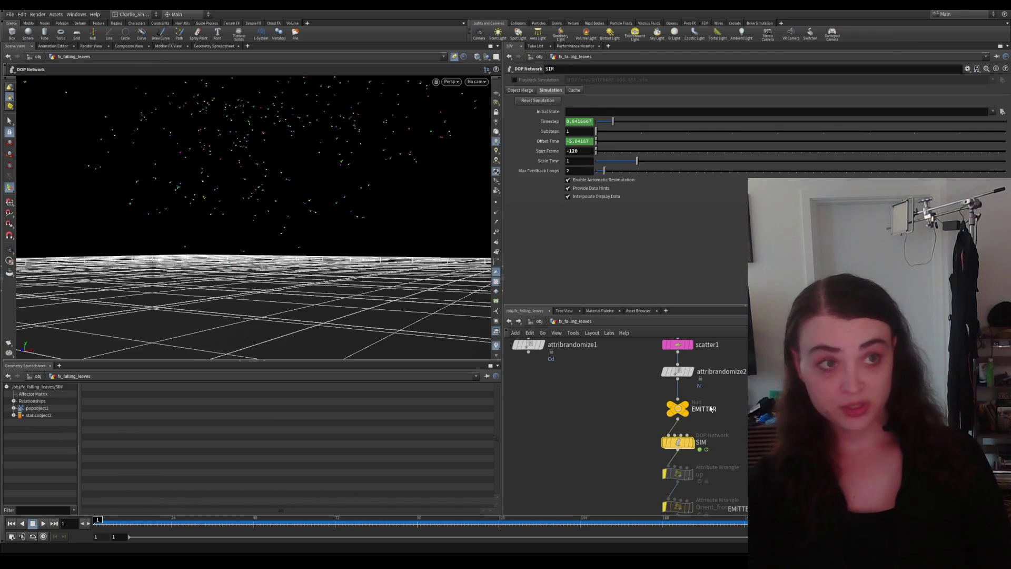
pyautogui.doubleClick(677, 442)
pyautogui.moveTo(689, 410); pyautogui.dragTo(708, 433)
pyautogui.click(714, 424)
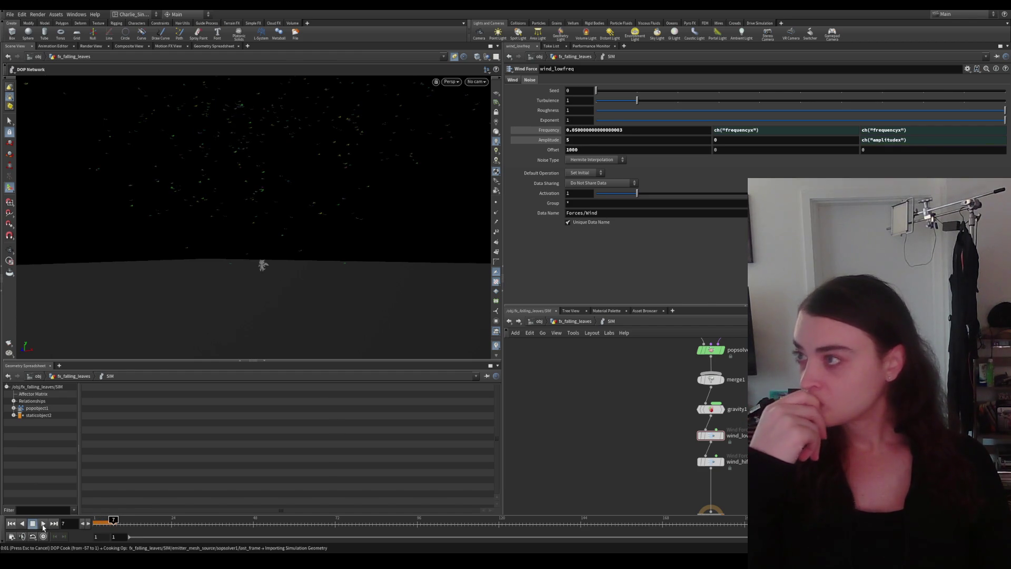
# Step: Reset to frame 1 and toggle wind_lowfreq's bypass off and back on to compare
pyautogui.click(43, 523)
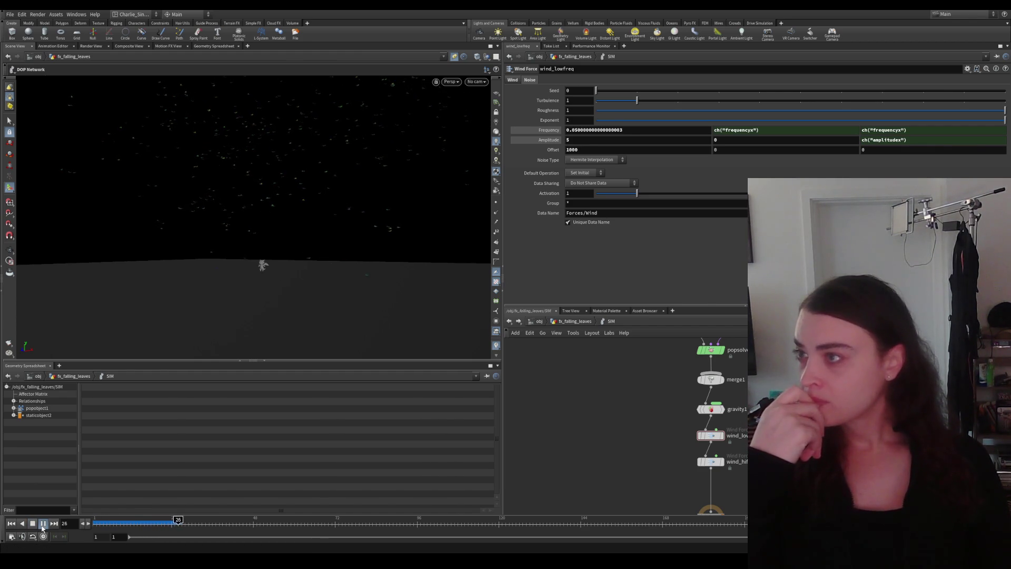
pyautogui.click(16, 523)
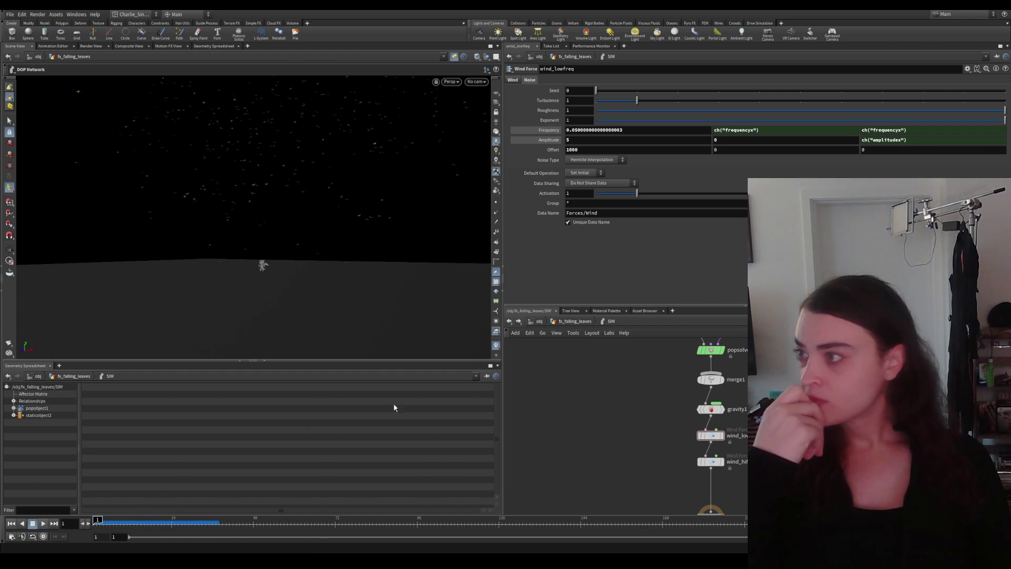
pyautogui.click(706, 426)
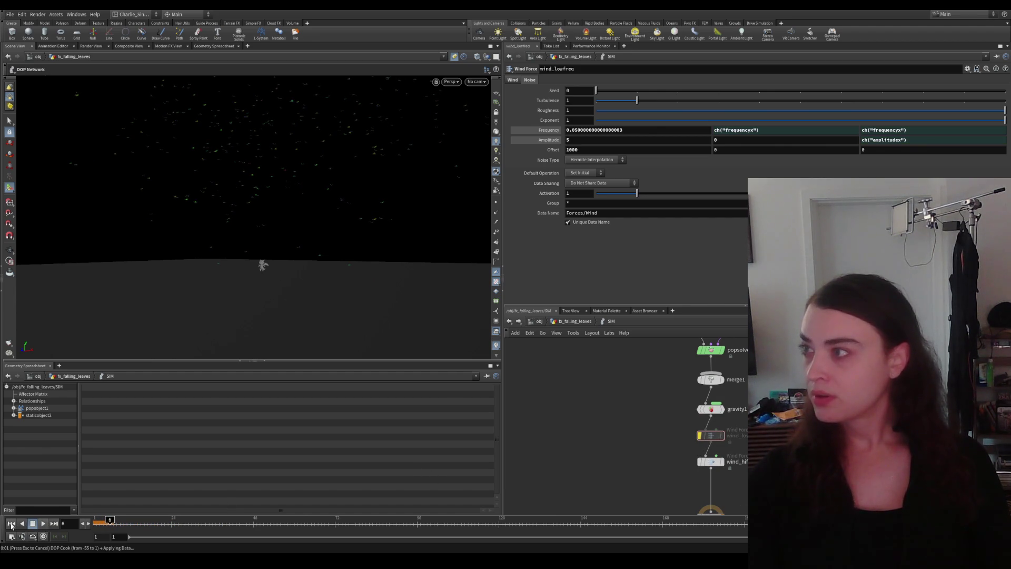
pyautogui.click(701, 435)
# Step: Go to /out and render the Labs Niagara ROP to export ptc_leaves_falling
pyautogui.moveTo(631, 442); pyautogui.dragTo(618, 372)
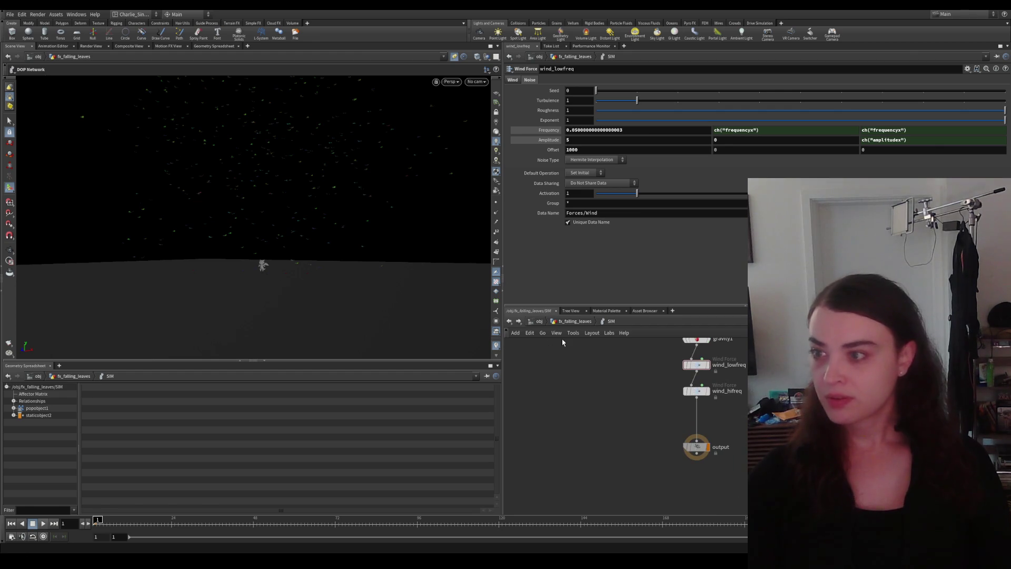
pyautogui.click(534, 328)
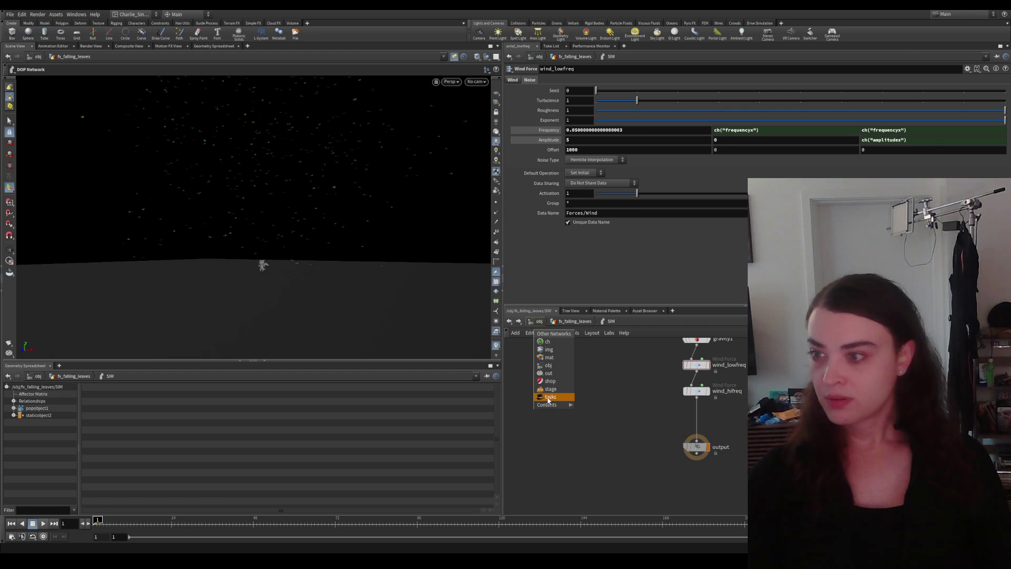
pyautogui.click(553, 370)
pyautogui.click(524, 79)
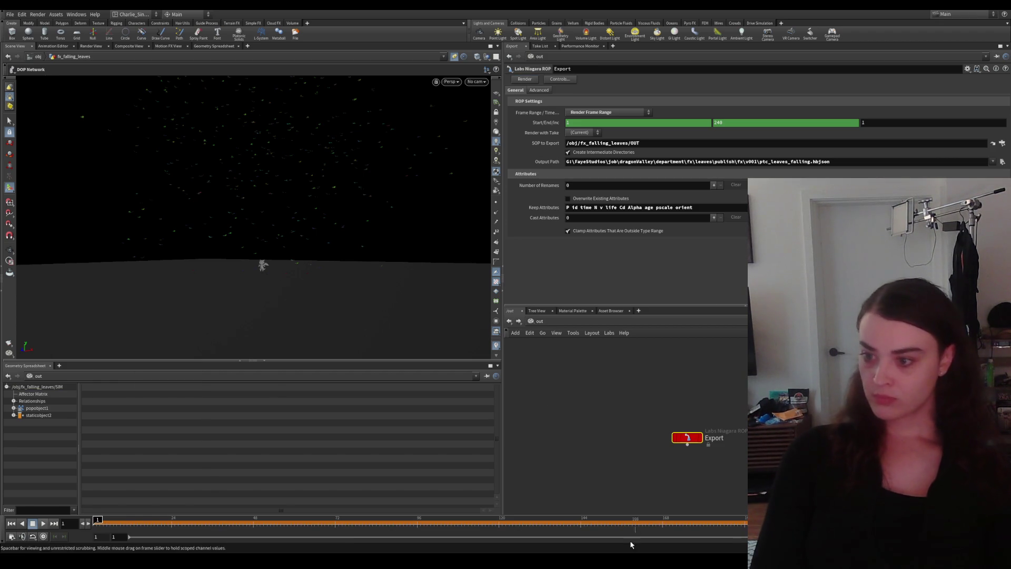
# Step: Return to Unreal and reimport the updated ptc_leaves_falling cache from the leaves_falling folder
pyautogui.click(632, 561)
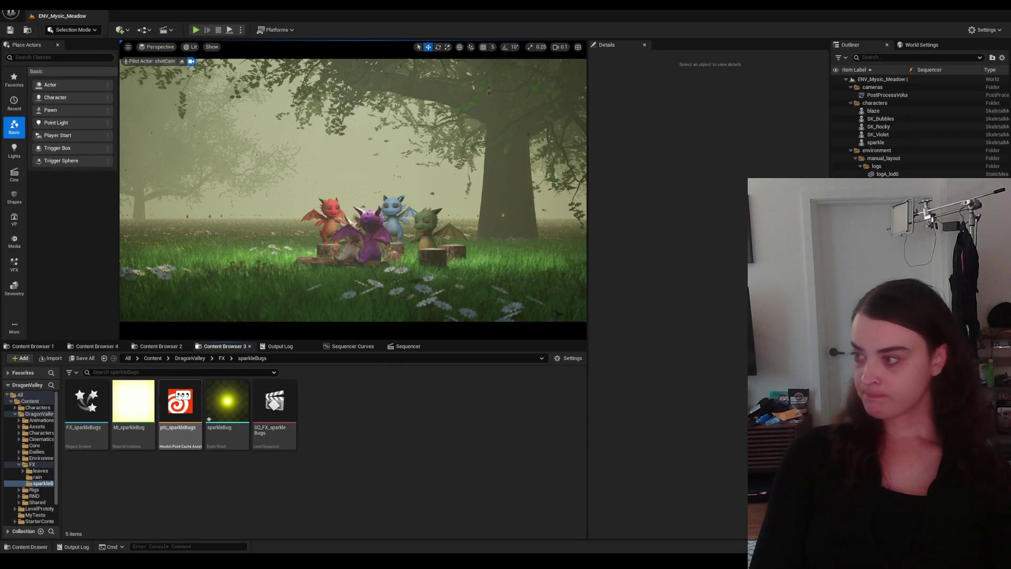
pyautogui.click(161, 346)
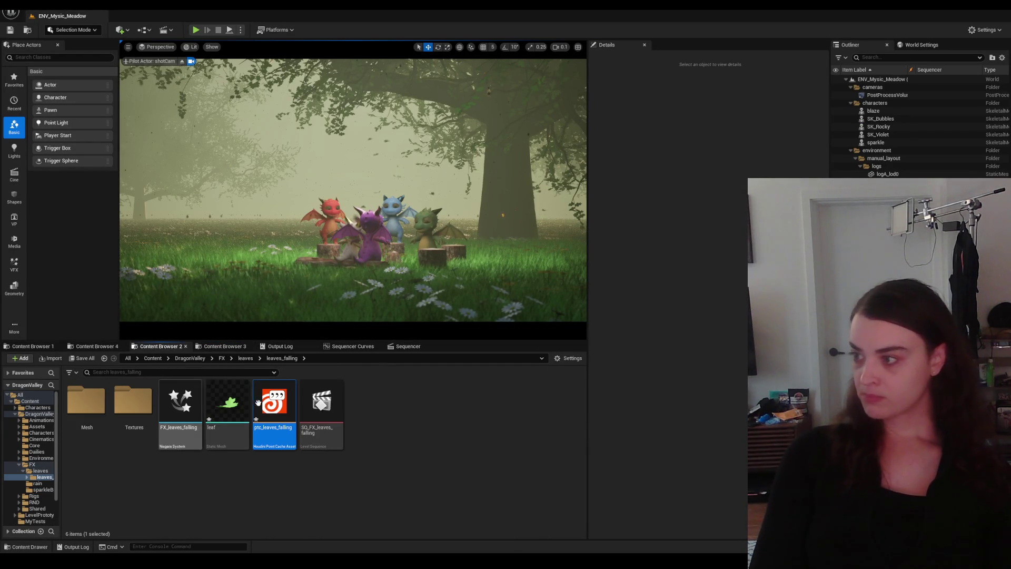
pyautogui.rightClick(273, 404)
pyautogui.click(302, 188)
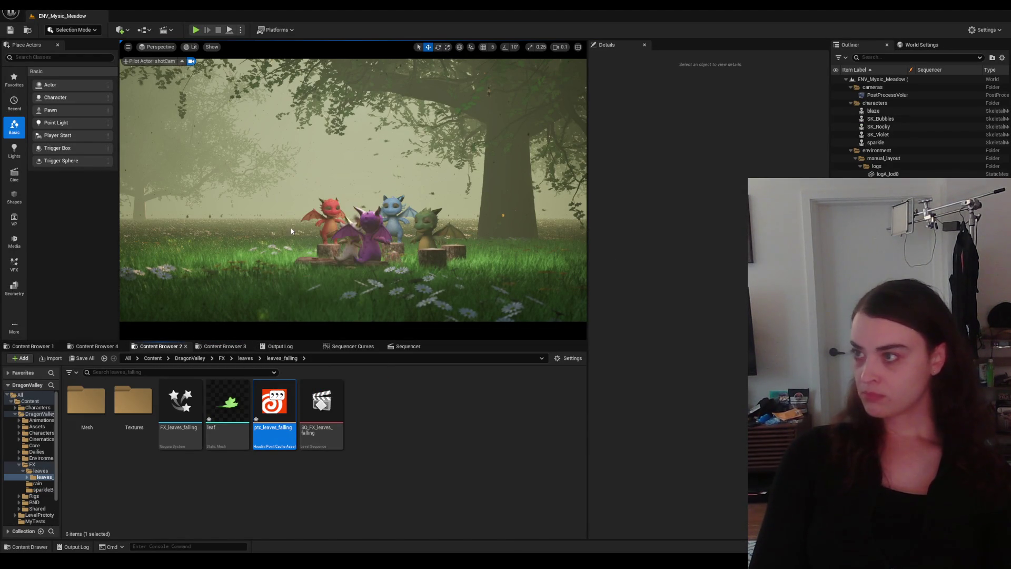
pyautogui.click(142, 484)
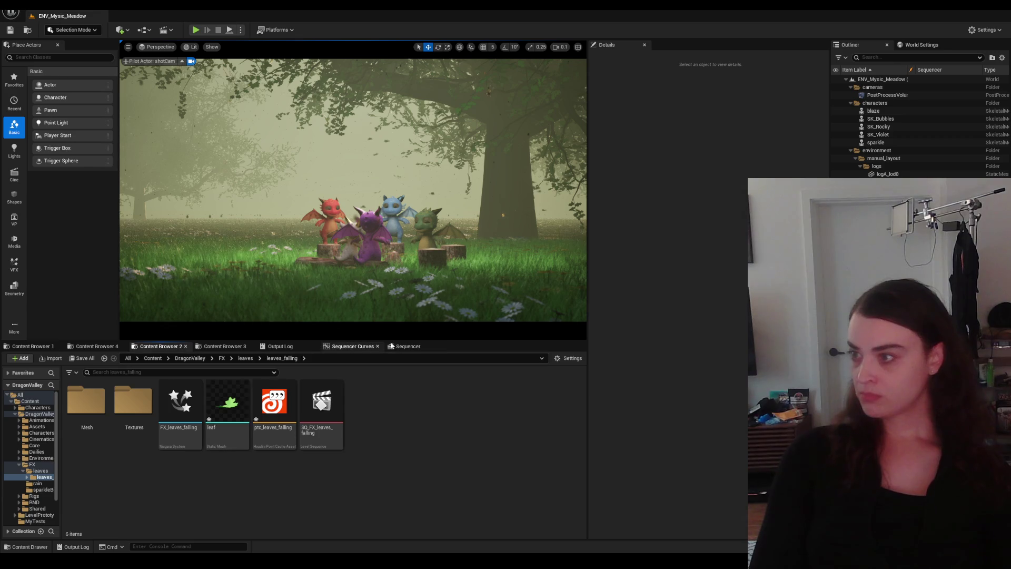
# Step: Play the SQ_FX_sparkleBugs sequence from frame 19 in the Sequencer timeline
pyautogui.click(407, 346)
pyautogui.click(229, 373)
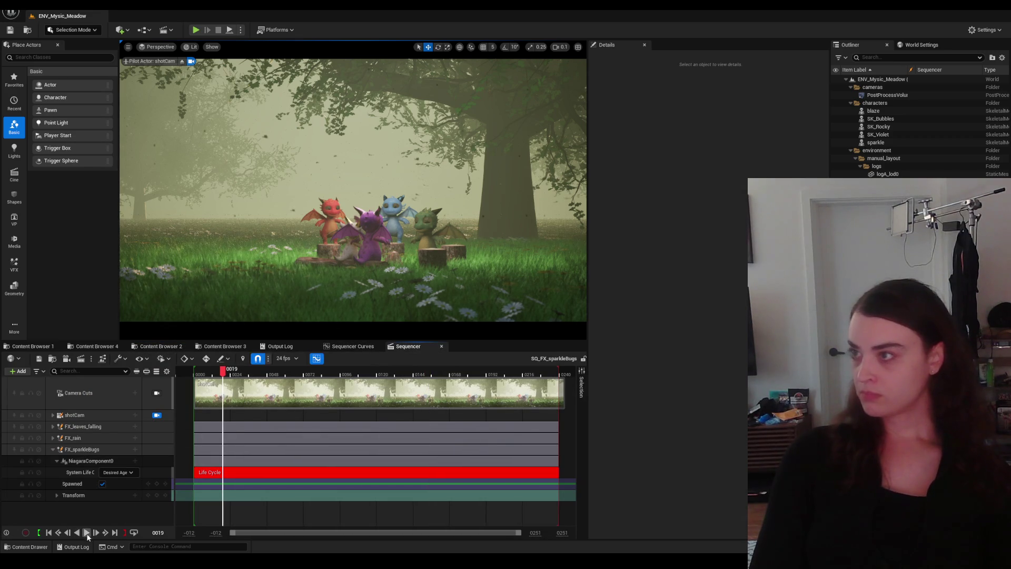
pyautogui.click(87, 532)
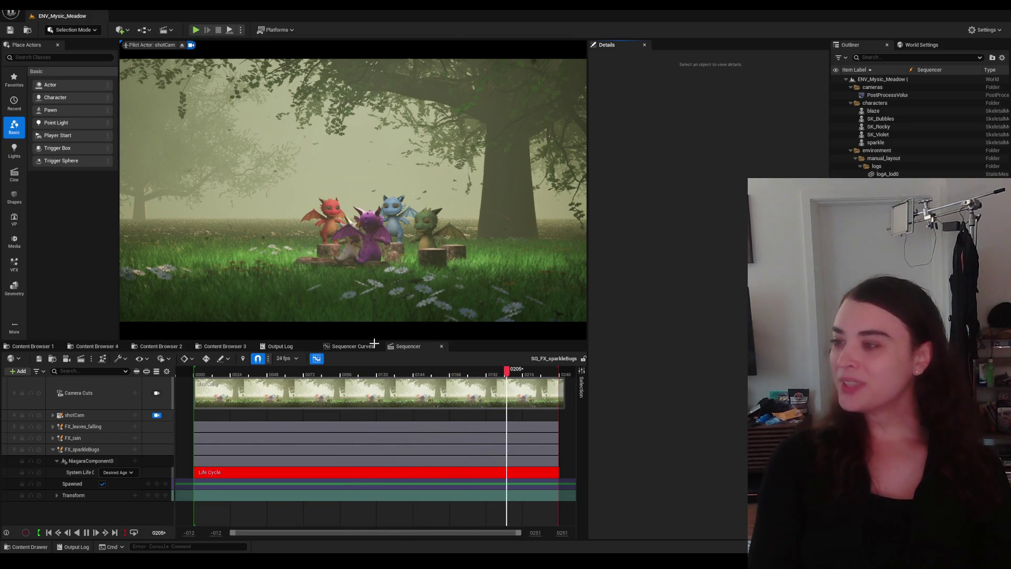
pyautogui.moveTo(354, 48)
pyautogui.click(190, 47)
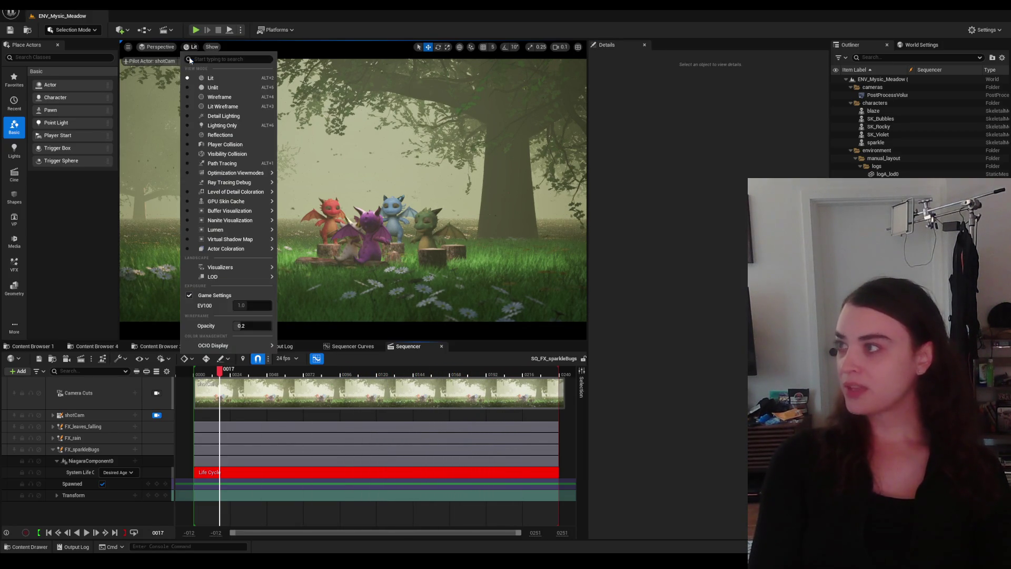
# Step: Render the viewport with Path Tracing and check frames 120, 95, 148 and 89, then mute FX_sparkleBugs
pyautogui.click(221, 162)
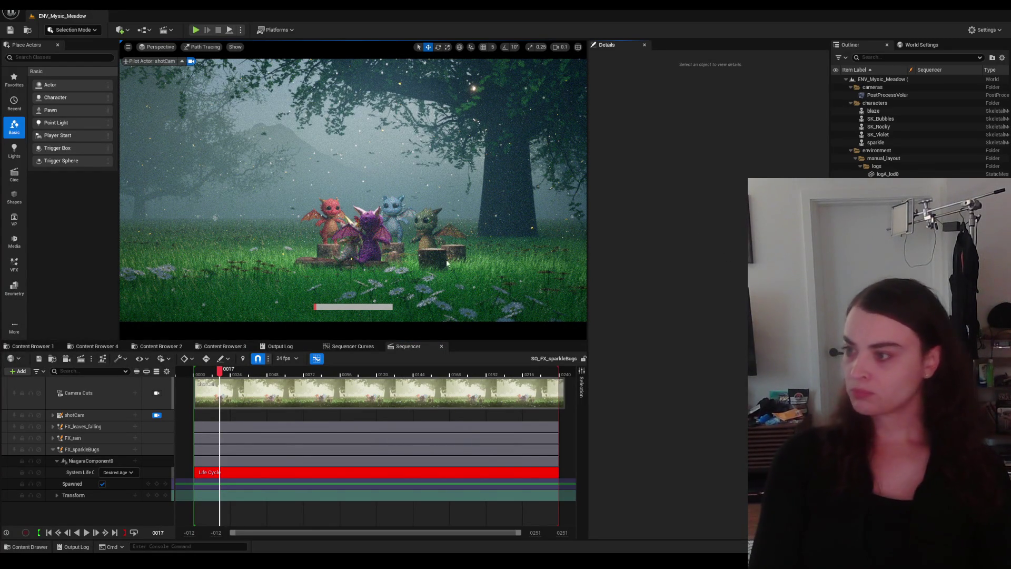
pyautogui.click(378, 376)
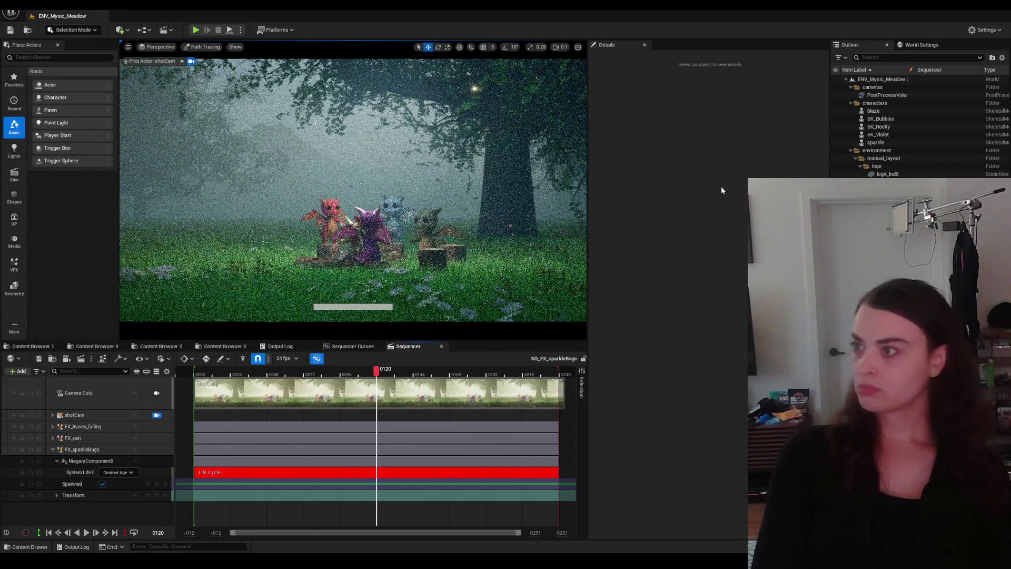
pyautogui.click(341, 373)
pyautogui.click(422, 374)
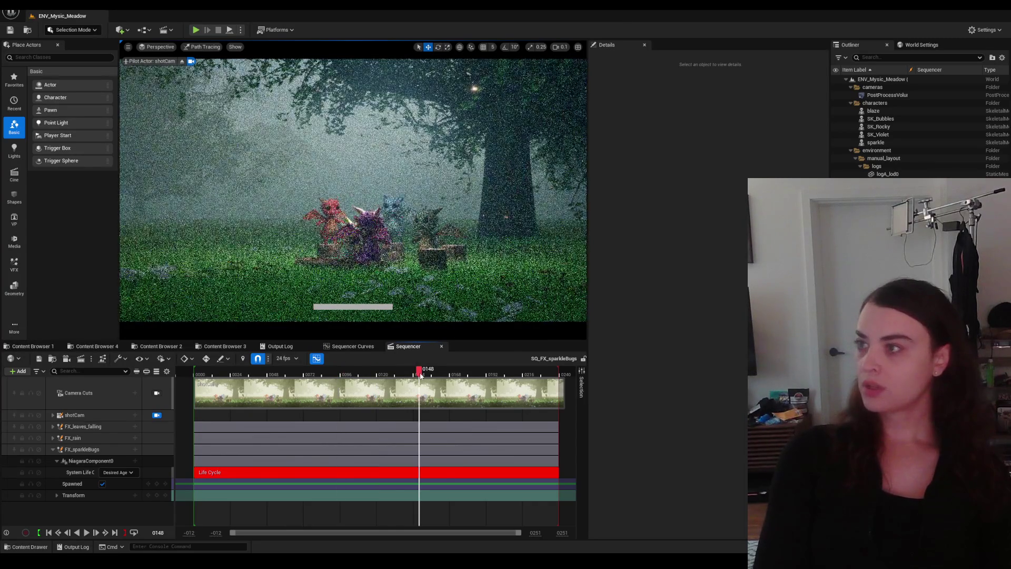
pyautogui.click(331, 374)
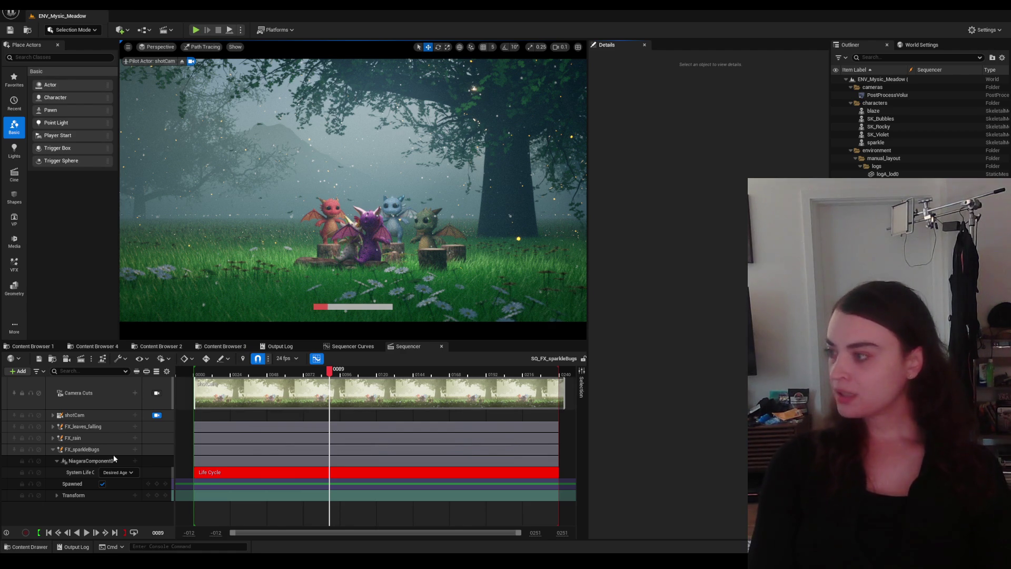
pyautogui.click(40, 449)
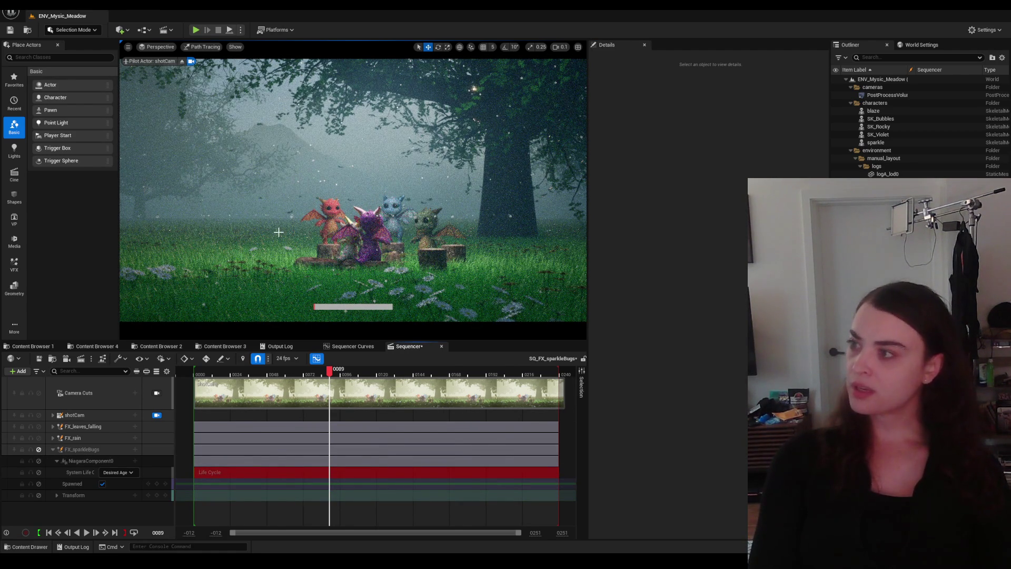
# Step: Mute FX_rain, unmute FX_sparkleBugs, scrub to frame 154 and select the shotCam track
pyautogui.click(39, 439)
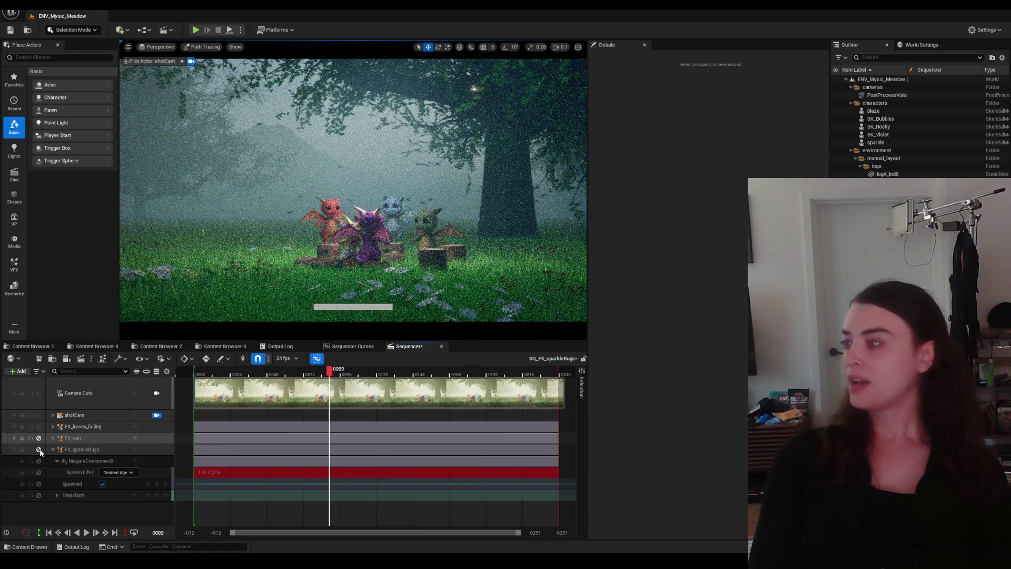
pyautogui.click(39, 450)
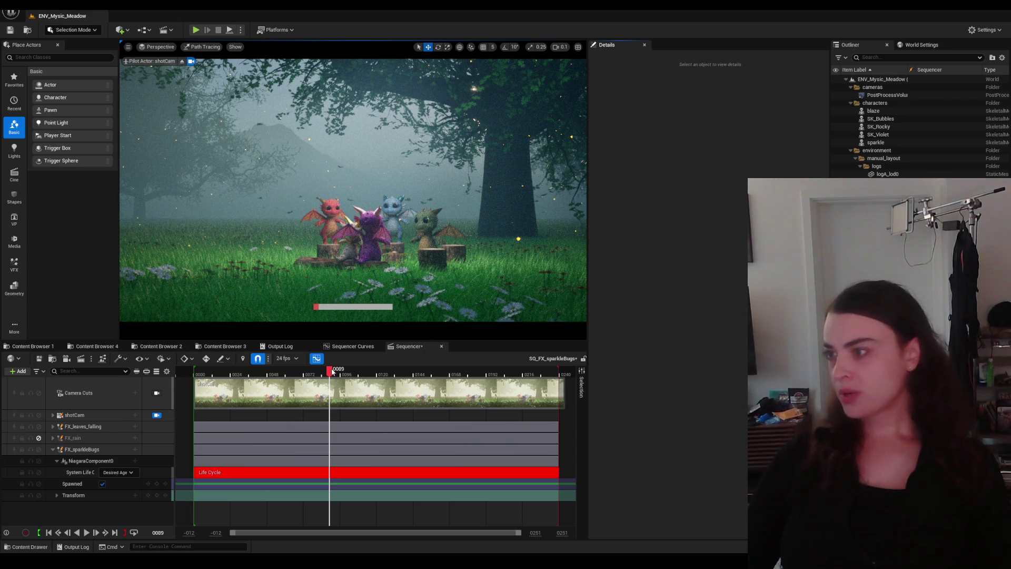
pyautogui.moveTo(332, 370); pyautogui.dragTo(433, 370)
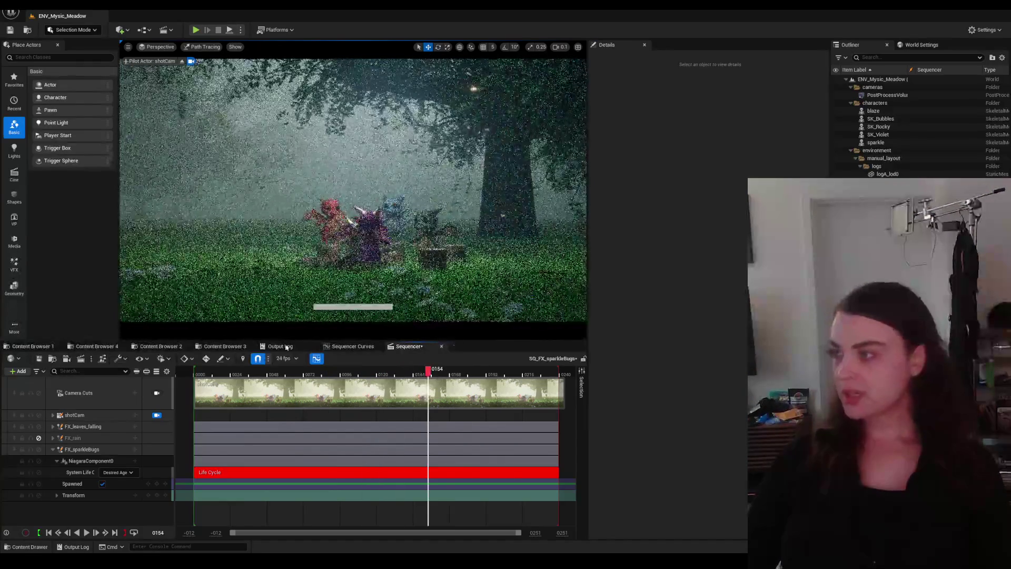
pyautogui.click(97, 416)
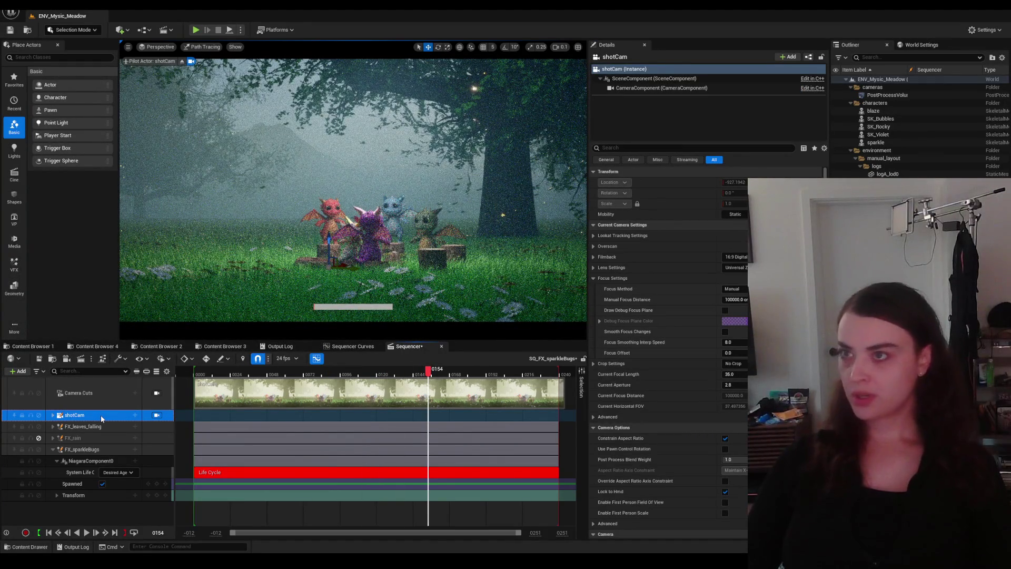
# Step: Duplicate shotCam with Ctrl+D, rename the copy userCam and begin flying it through the meadow
pyautogui.hotkey('ctrl', 'd')
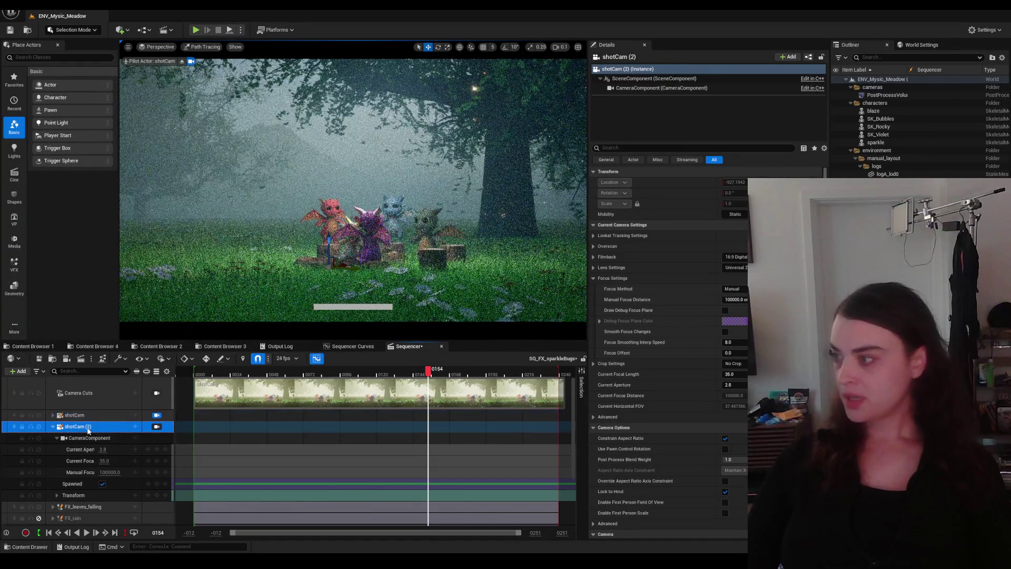
pyautogui.press('F2')
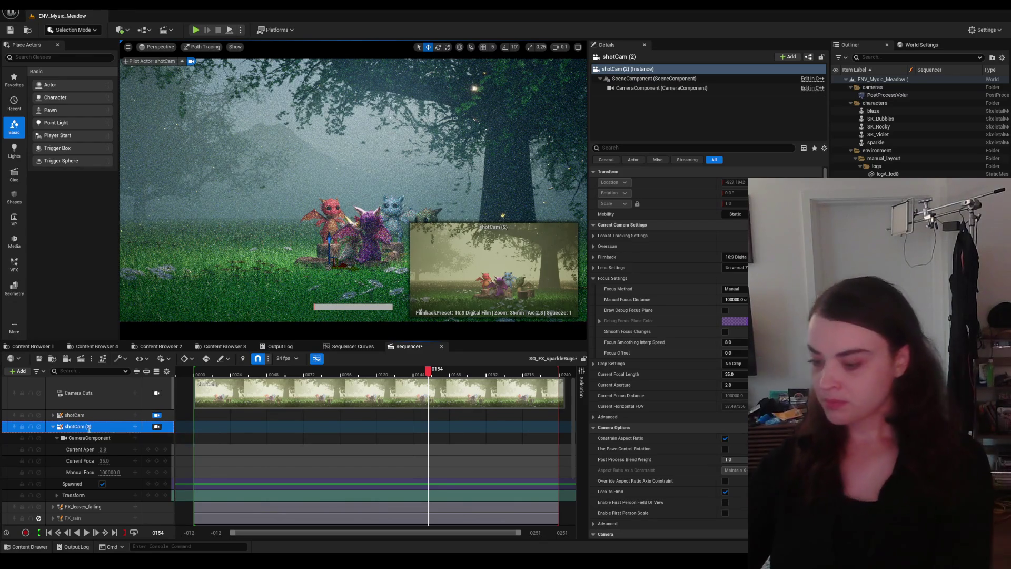
pyautogui.write('sh')
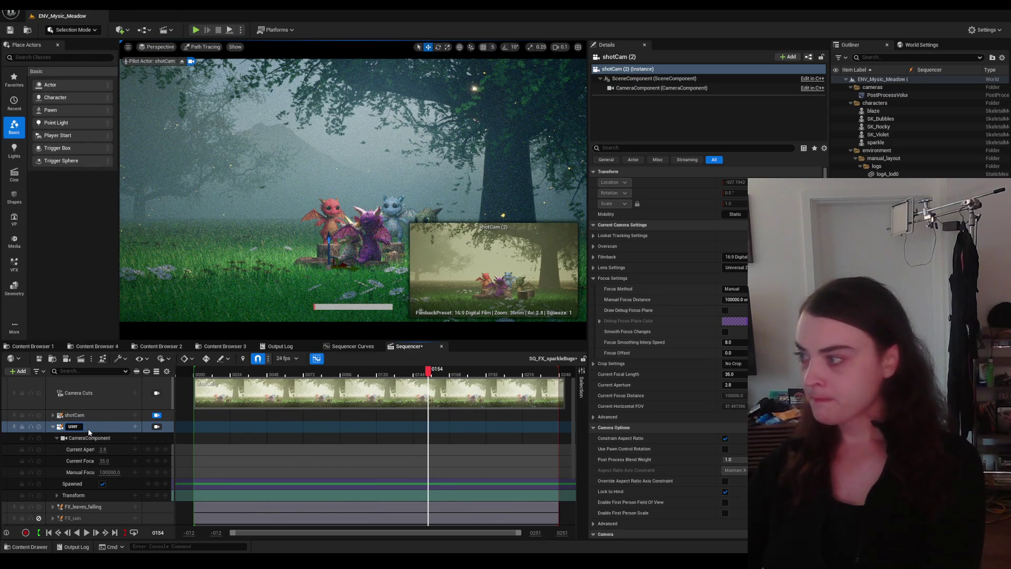
pyautogui.write('Cam')
pyautogui.press('Return')
pyautogui.click(93, 426)
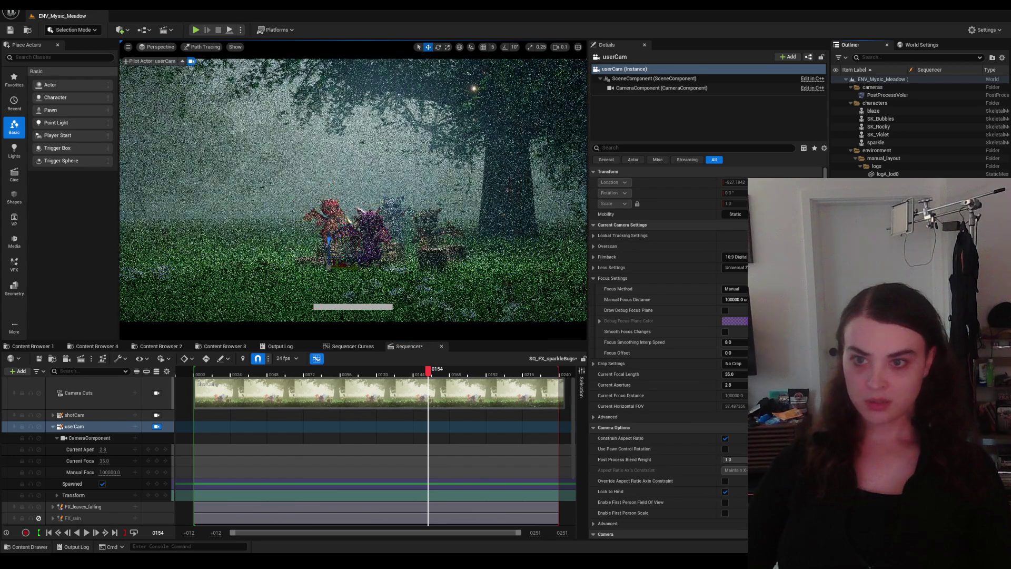
pyautogui.moveTo(356, 190); pyautogui.dragTo(474, 190, button='right')
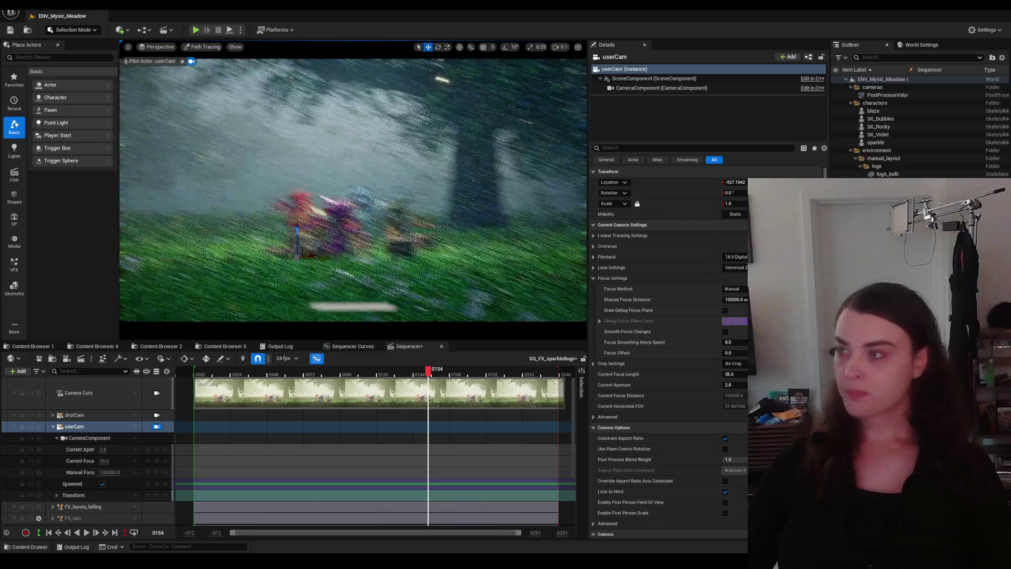
# Step: Pilot userCam with mouse and WASD to frame the four dragons on their stumps from a distance
pyautogui.moveTo(355, 190); pyautogui.dragTo(443, 190, button='right')
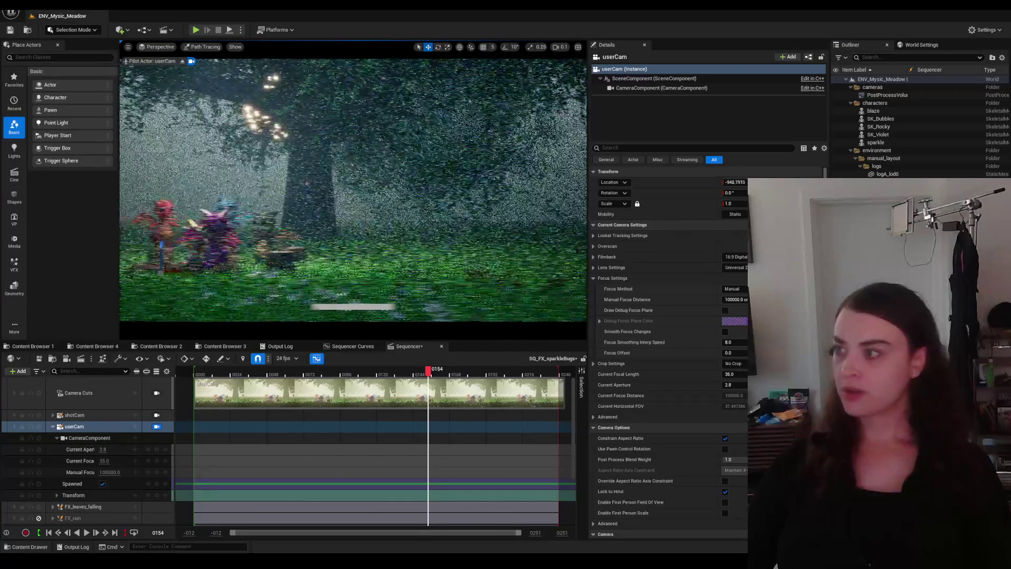
pyautogui.moveTo(355, 189); pyautogui.dragTo(444, 212, button='right')
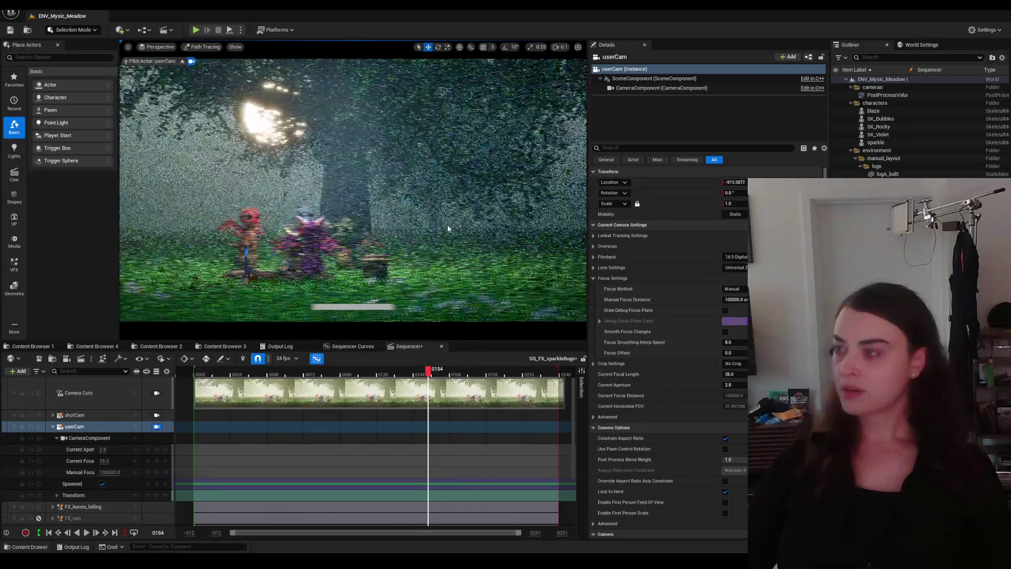
pyautogui.moveTo(356, 190); pyautogui.dragTo(301, 205, button='right')
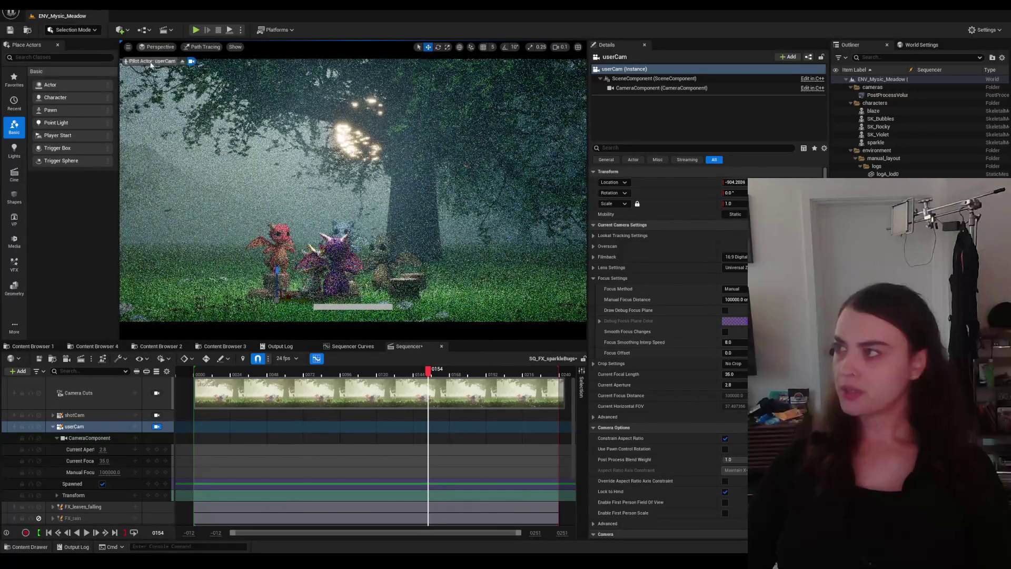
pyautogui.click(560, 47)
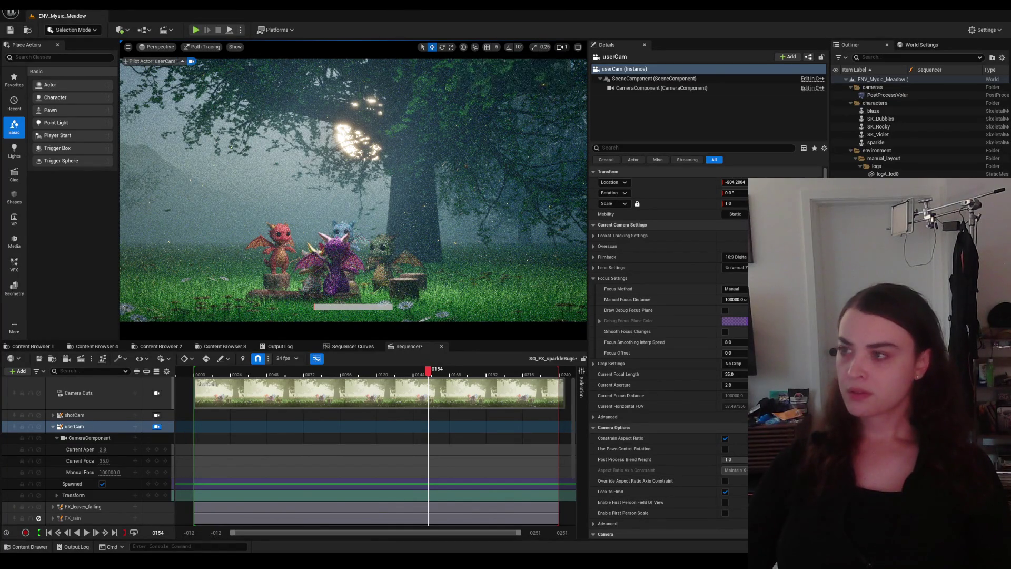
pyautogui.press('w')
pyautogui.press('s')
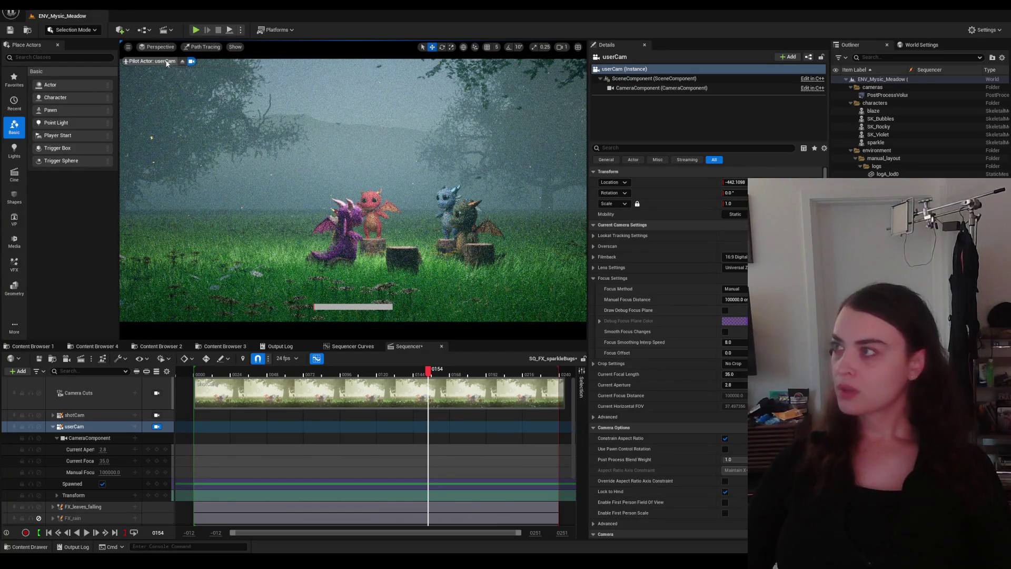
pyautogui.click(731, 373)
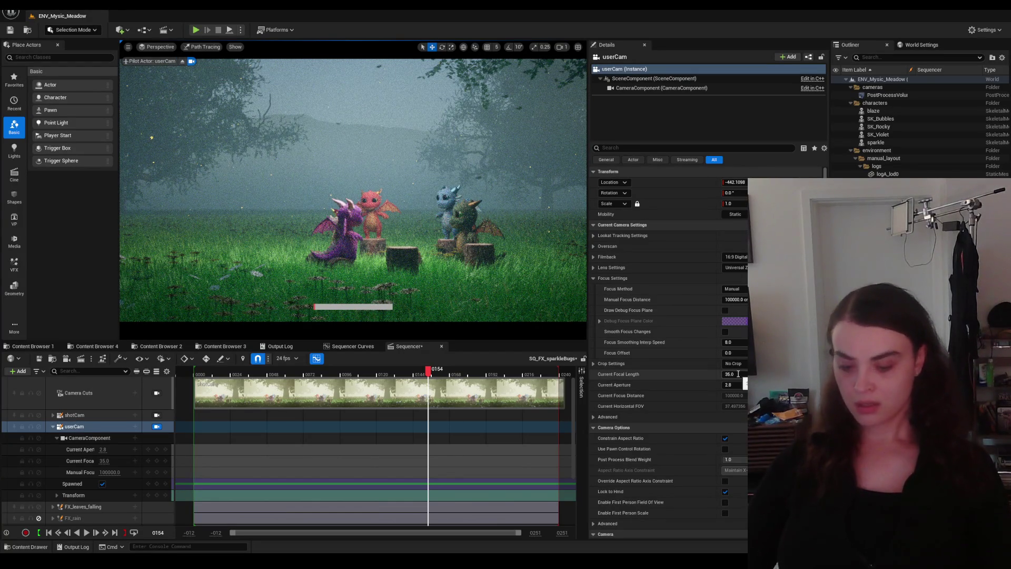
pyautogui.write('24')
# Step: Set userCam's focal length to 24.0 and fly forward toward the dragons
pyautogui.press('Return')
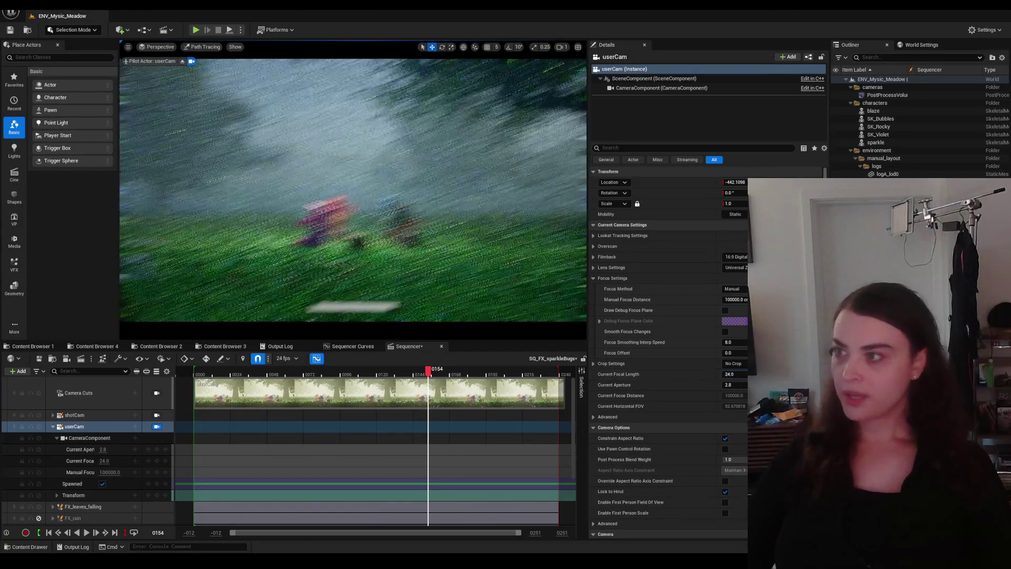
pyautogui.press('w')
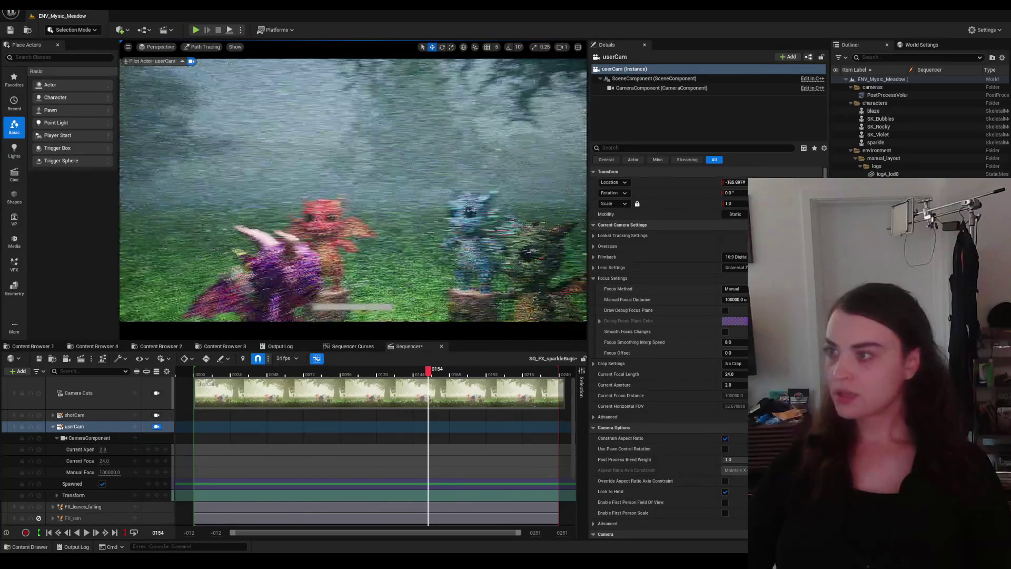
pyautogui.press('w')
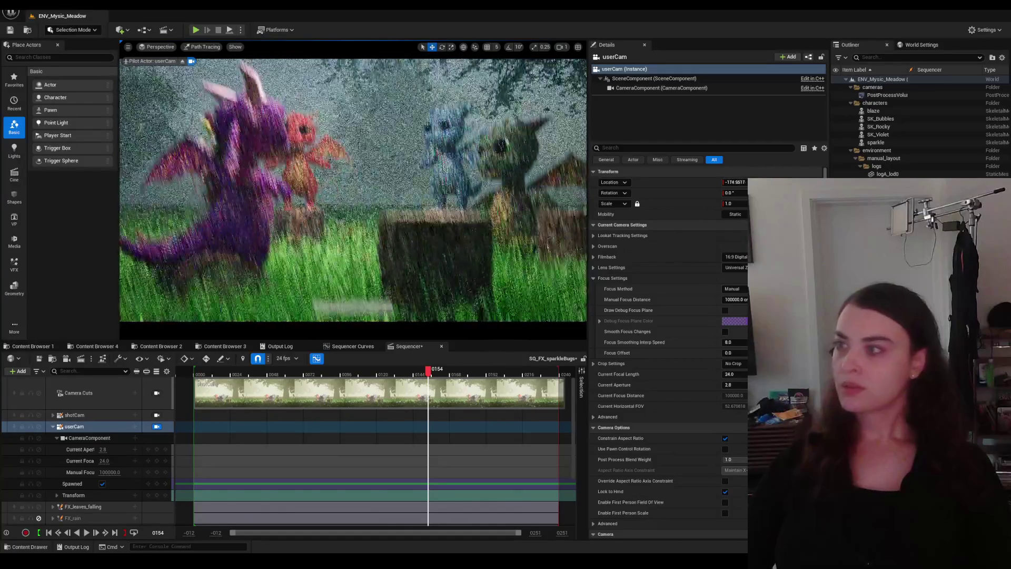
pyautogui.press('s')
pyautogui.press('s')
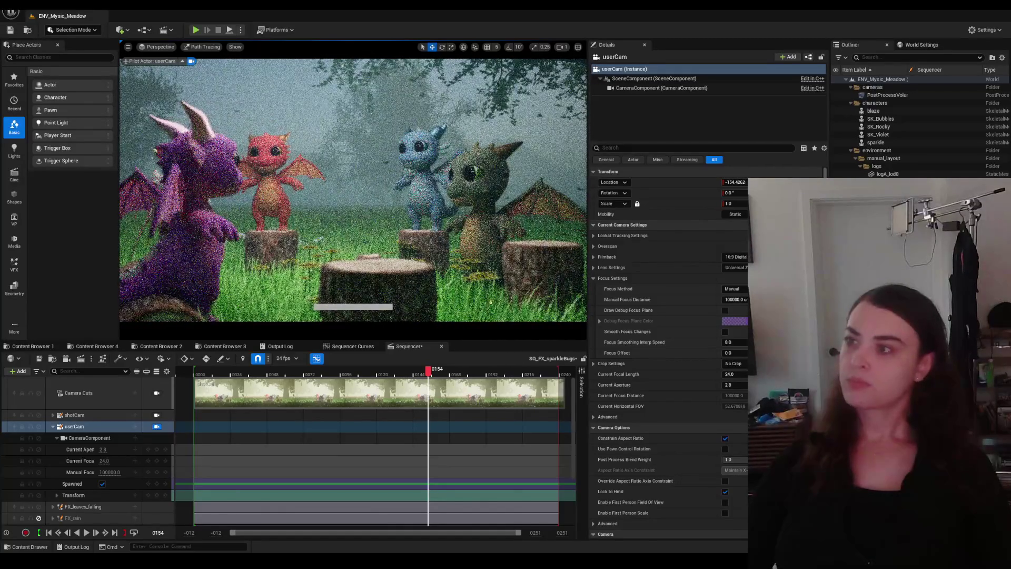
pyautogui.press('e')
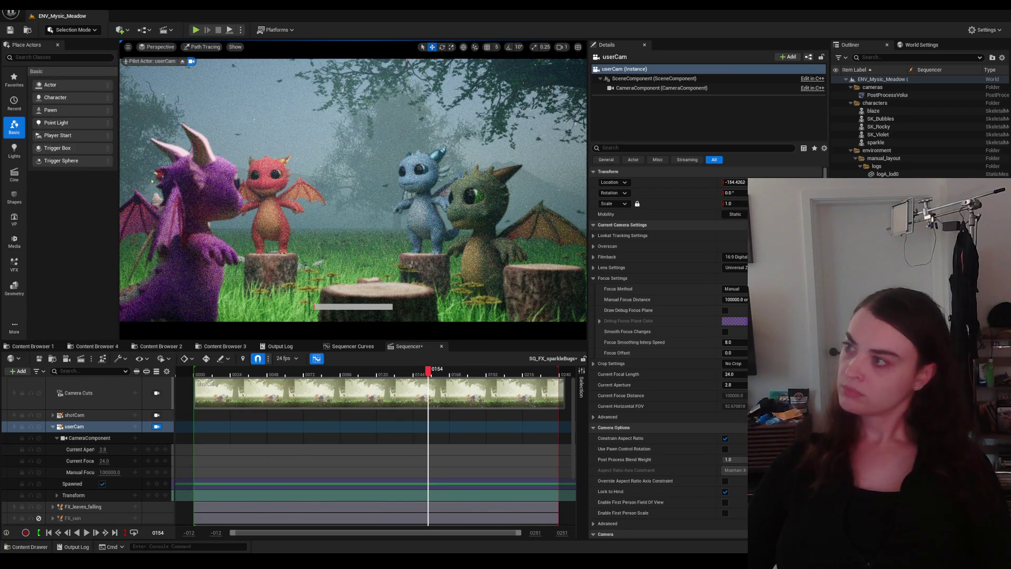
# Step: Nudge userCam forward, up and down with W/Q/E until the dragons fill the frame
pyautogui.press('w')
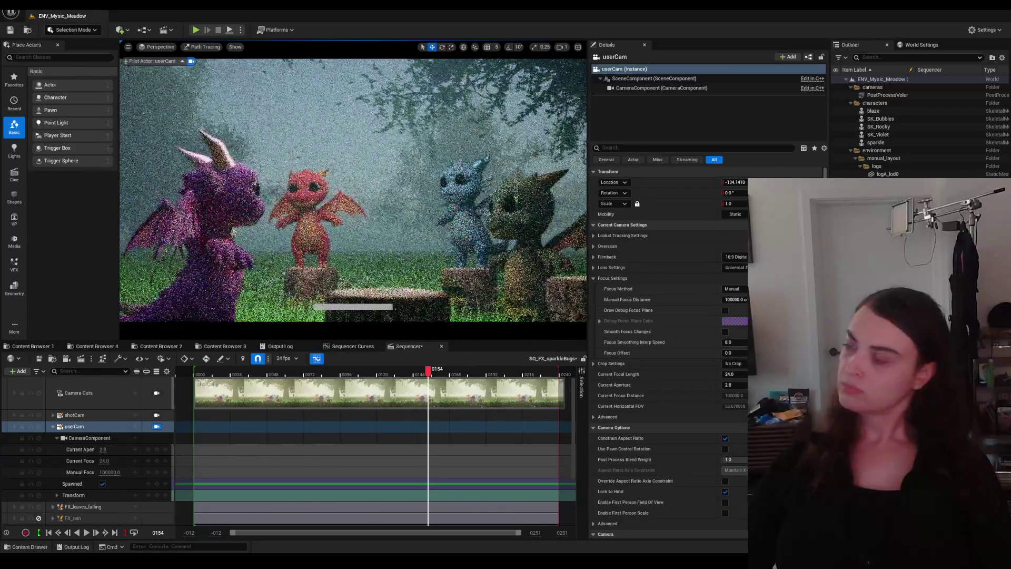
pyautogui.press('e')
pyautogui.press('q')
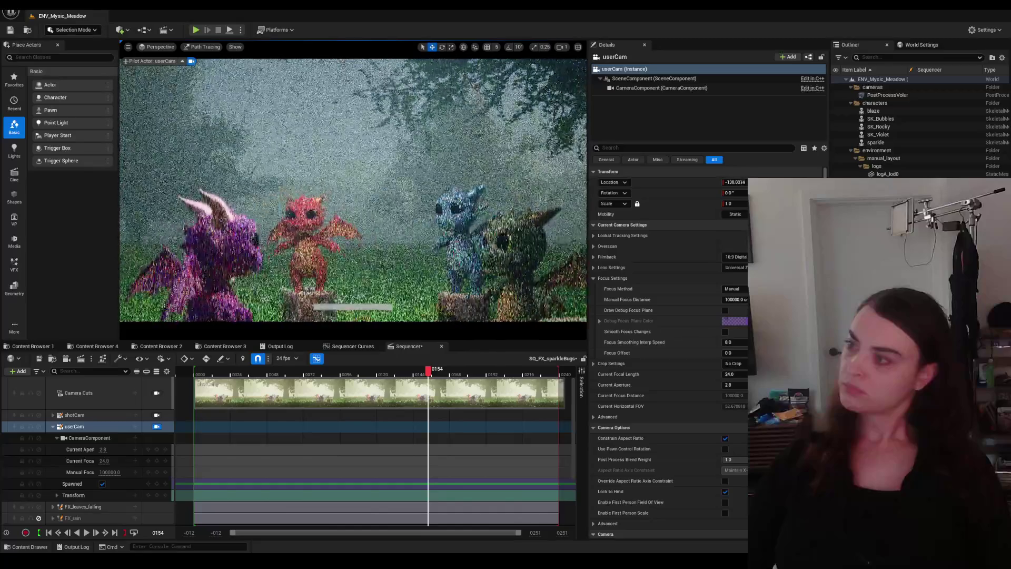
pyautogui.press('e')
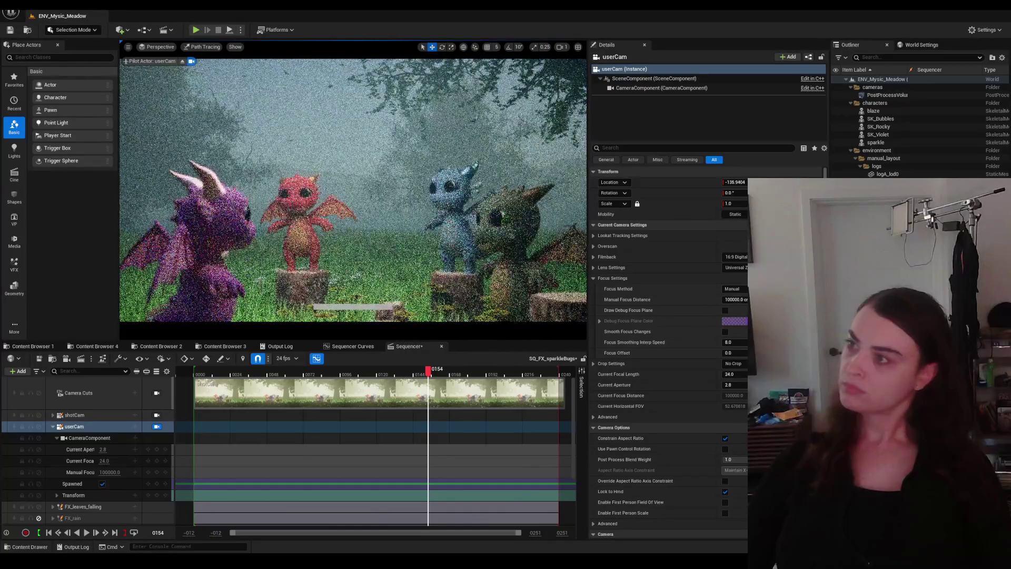
pyautogui.press('e')
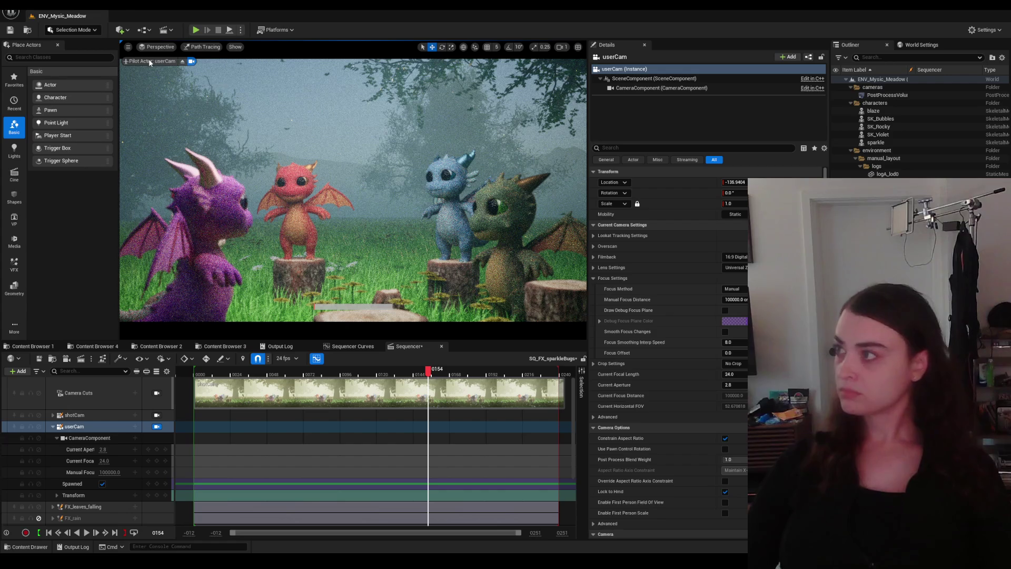
# Step: Sample Manual Focus Distance on the dragons (~275.36) using the debug focus plane, then hide it and turn off FX_rain
pyautogui.click(726, 310)
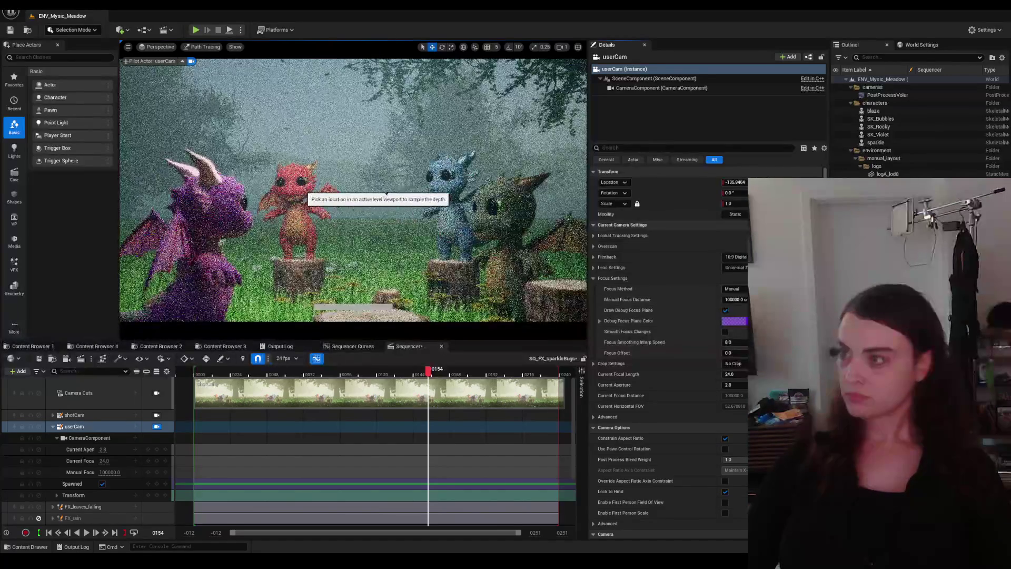
pyautogui.click(504, 193)
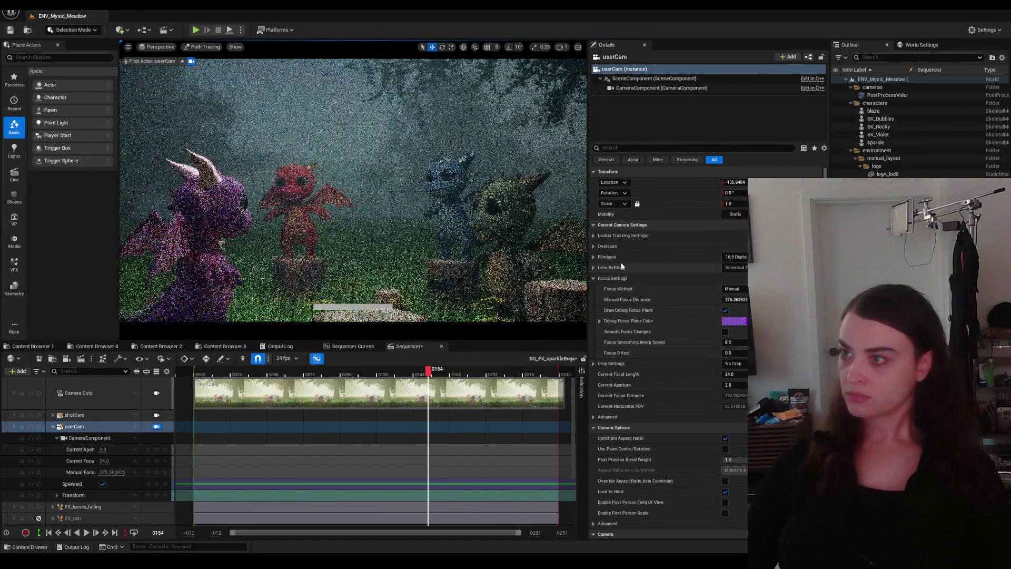
pyautogui.click(726, 310)
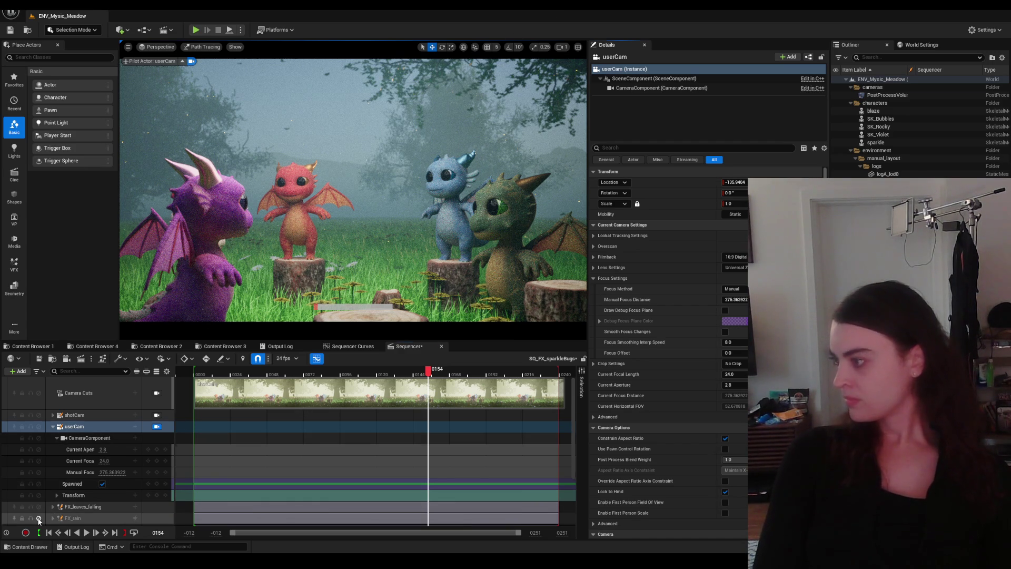
pyautogui.click(119, 426)
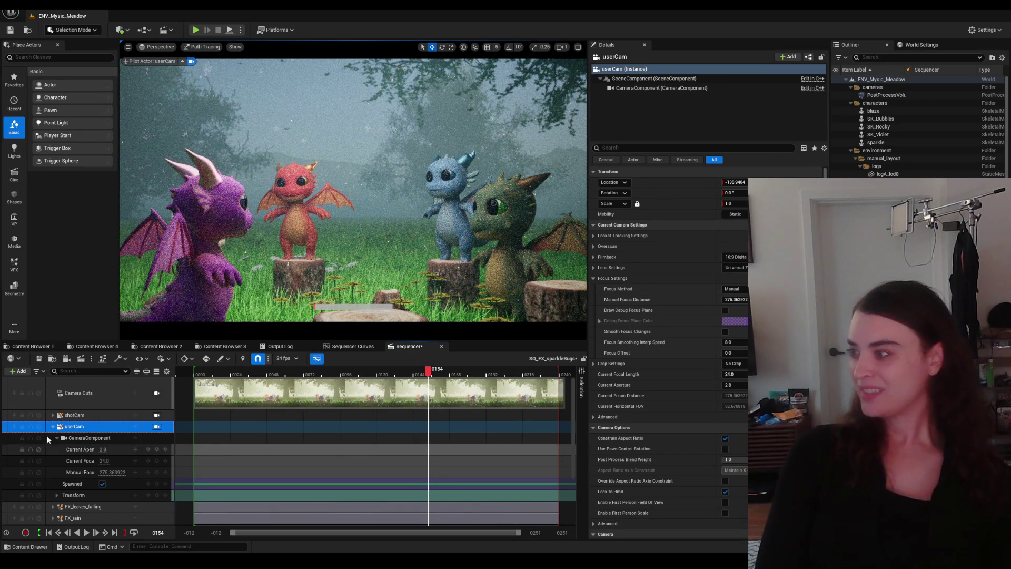
pyautogui.click(39, 519)
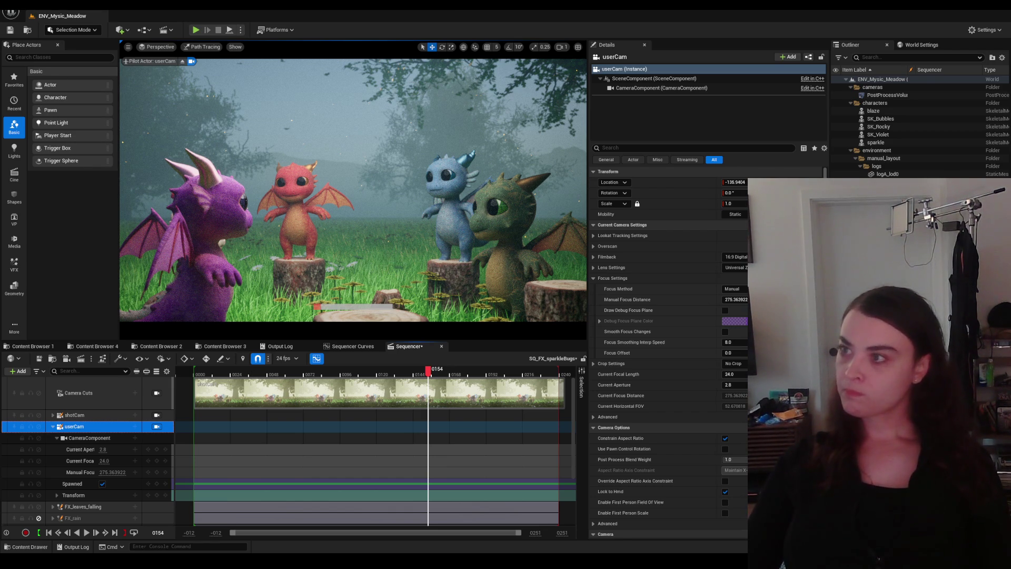
# Step: Fly userCam to a new angle with the red dragon left and purple dragon right
pyautogui.moveTo(356, 191); pyautogui.dragTo(237, 189, button='right')
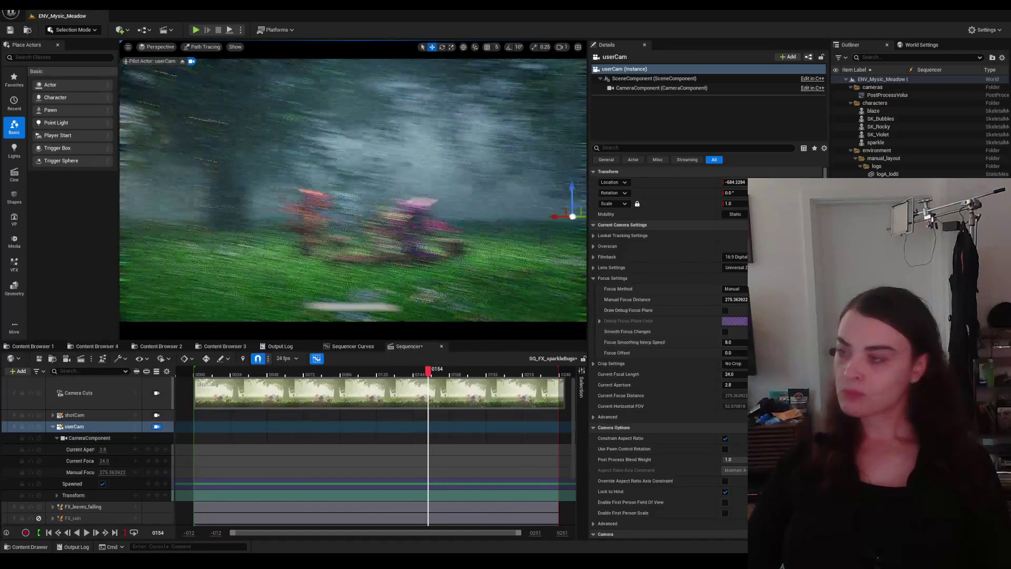
pyautogui.moveTo(356, 190); pyautogui.dragTo(277, 190, button='right')
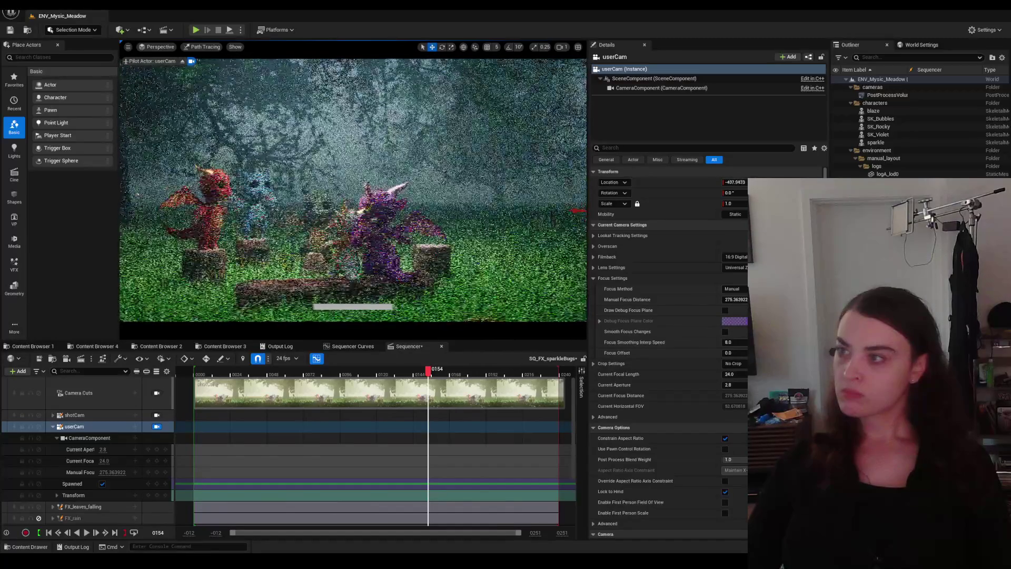
pyautogui.moveTo(355, 190); pyautogui.dragTo(301, 190, button='right')
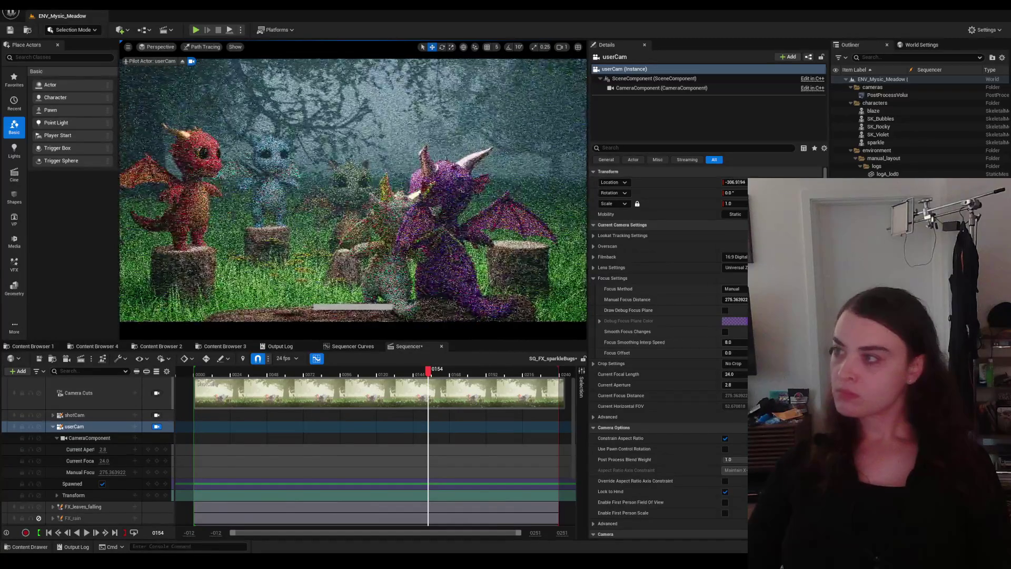
pyautogui.moveTo(356, 189)
pyautogui.mouseDown(button='right')
pyautogui.moveTo(316, 189)
pyautogui.moveTo(340, 191)
pyautogui.mouseUp(button='right')
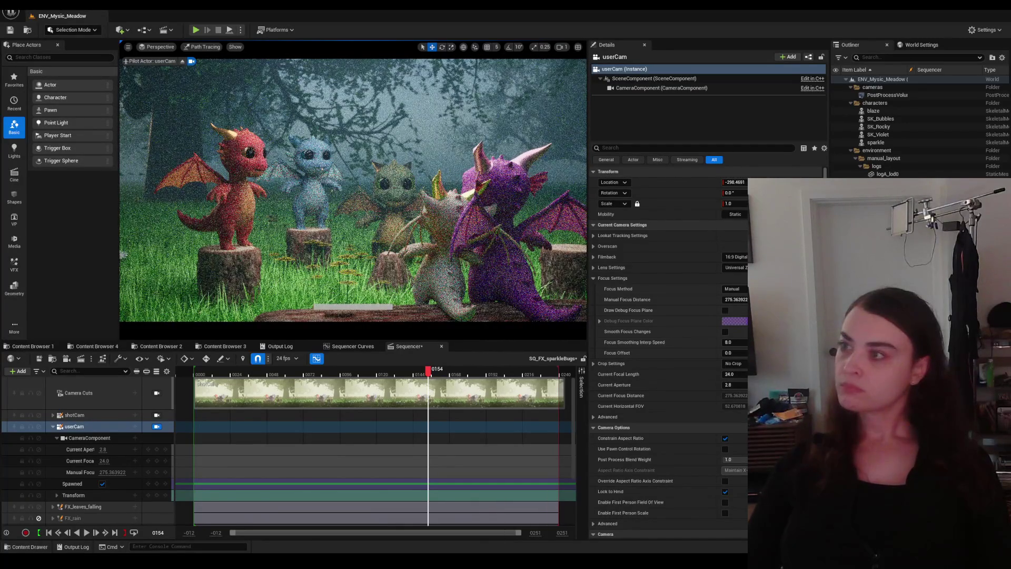
pyautogui.press('s')
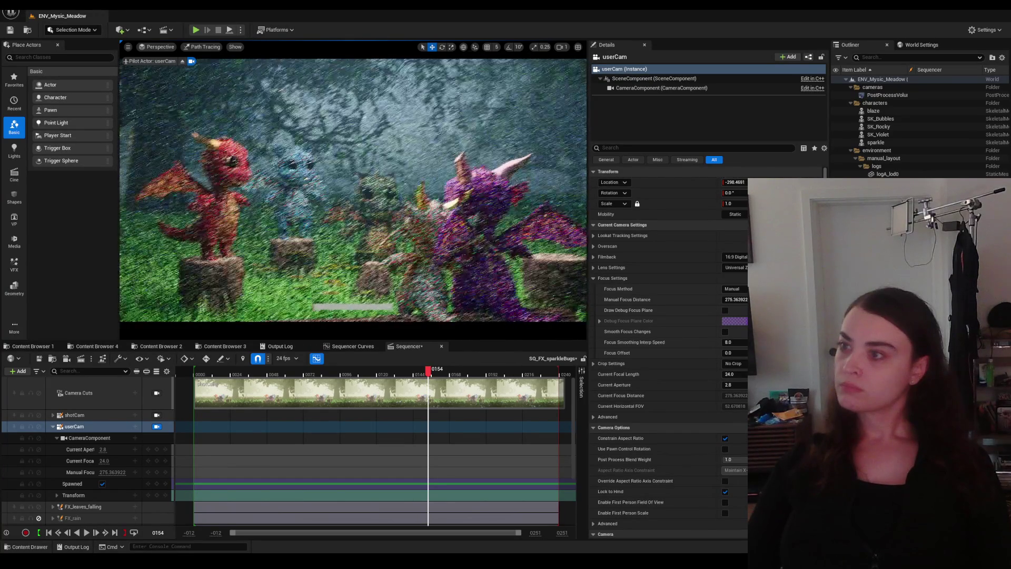
pyautogui.moveTo(356, 190); pyautogui.dragTo(301, 190, button='right')
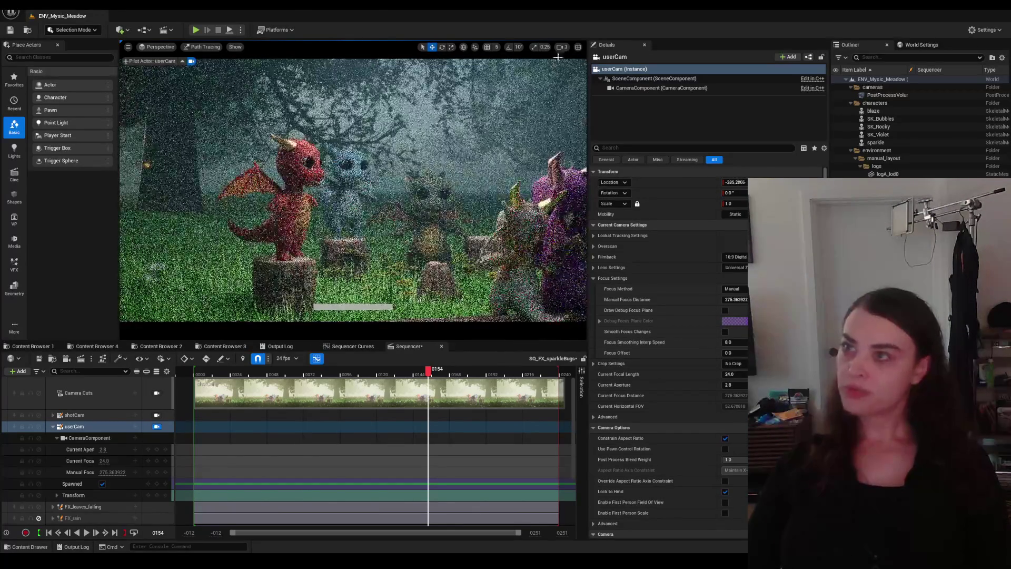
pyautogui.click(562, 46)
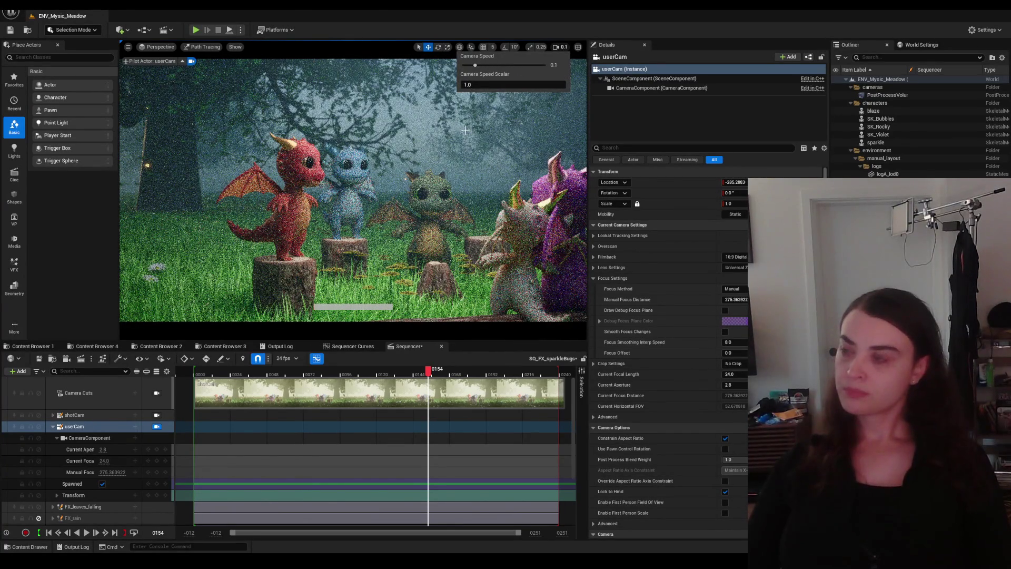
# Step: Fine-tune userCam with W/S nudges so the red and purple dragons frame the blue and green ones behind
pyautogui.click(356, 190)
pyautogui.press('w')
pyautogui.press('s')
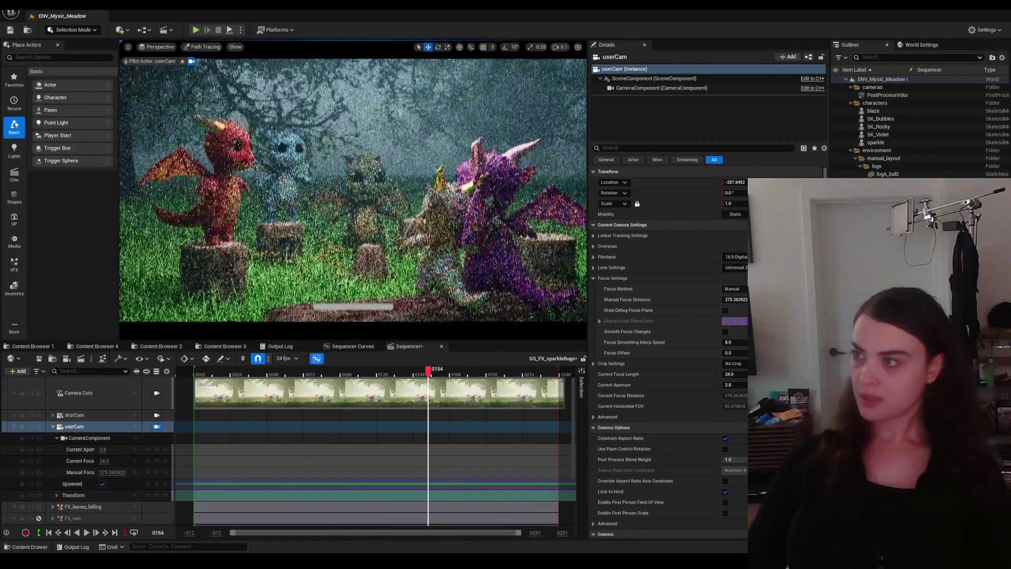
pyautogui.press('s')
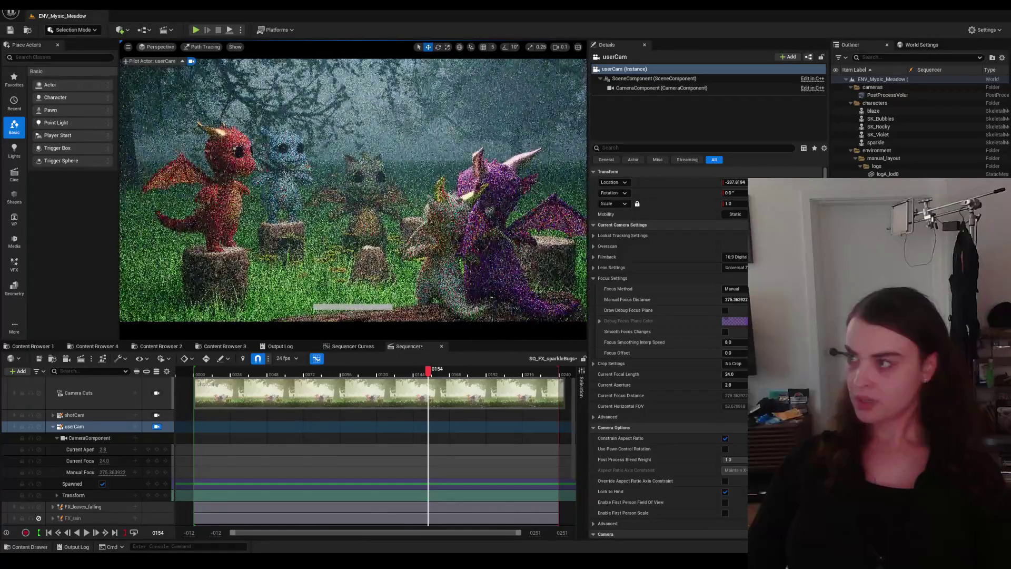
pyautogui.press('s')
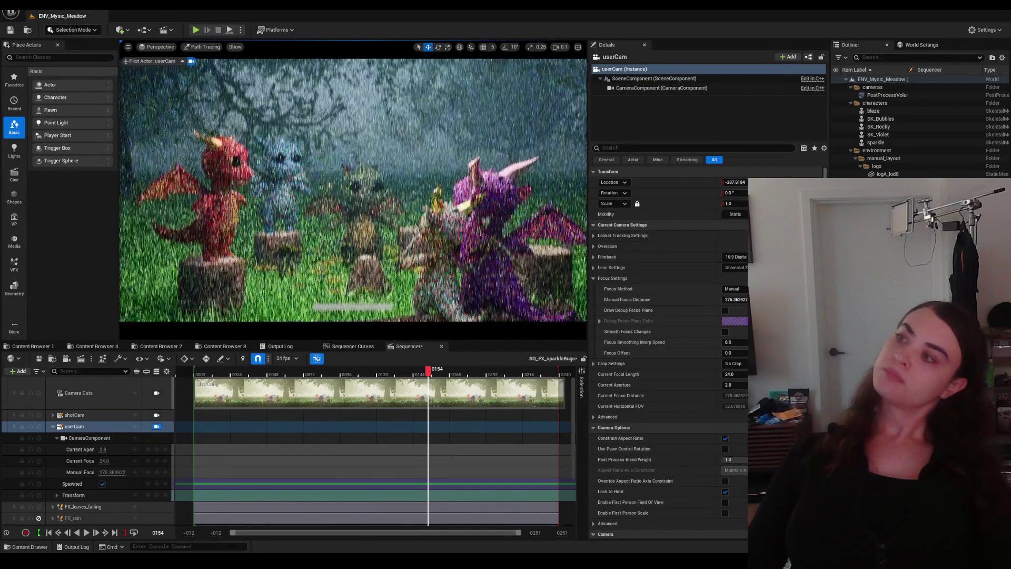
pyautogui.press('s')
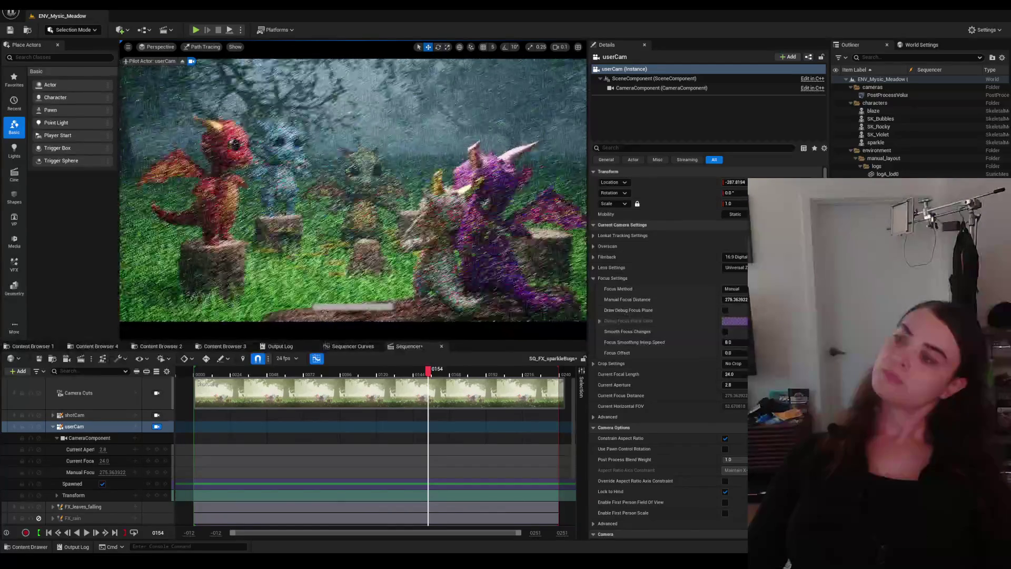